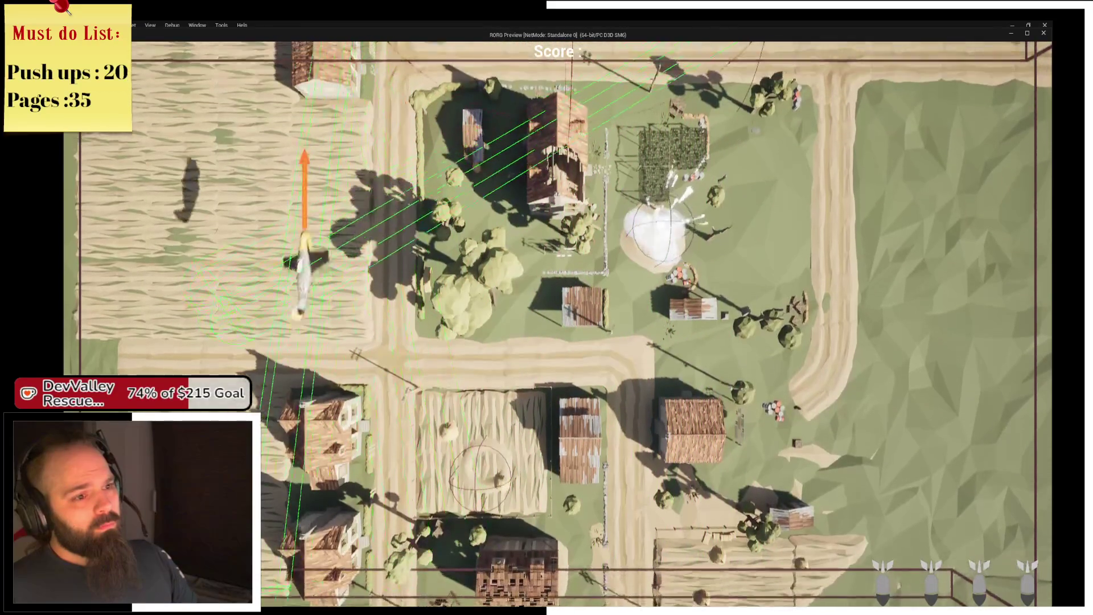
- Fly the plane left and right in the playtest while dropping bombs on the ground
key("d")
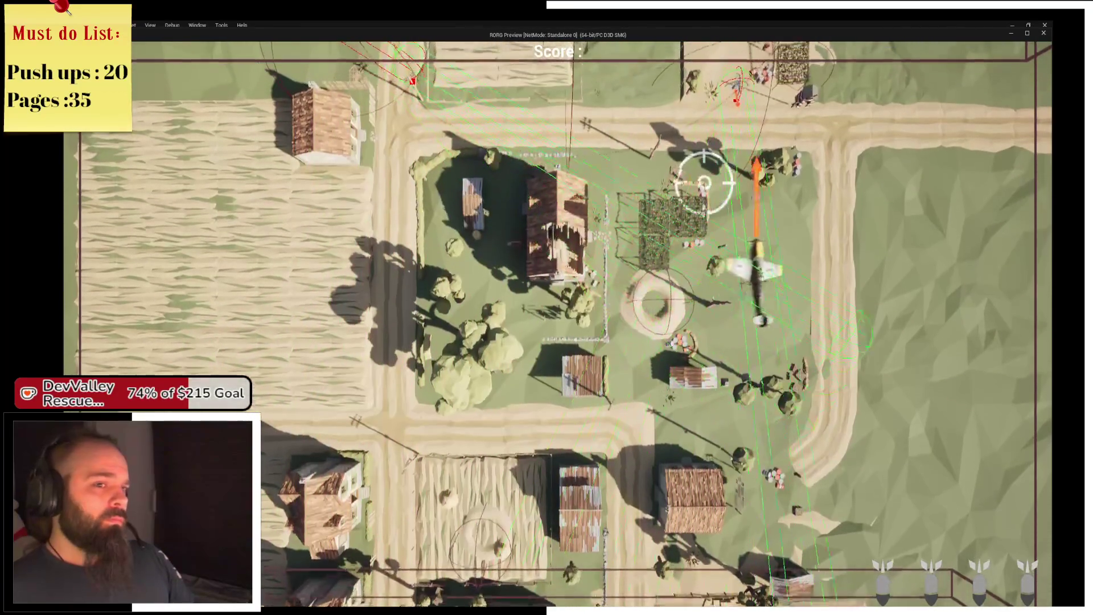
key("space")
key("a")
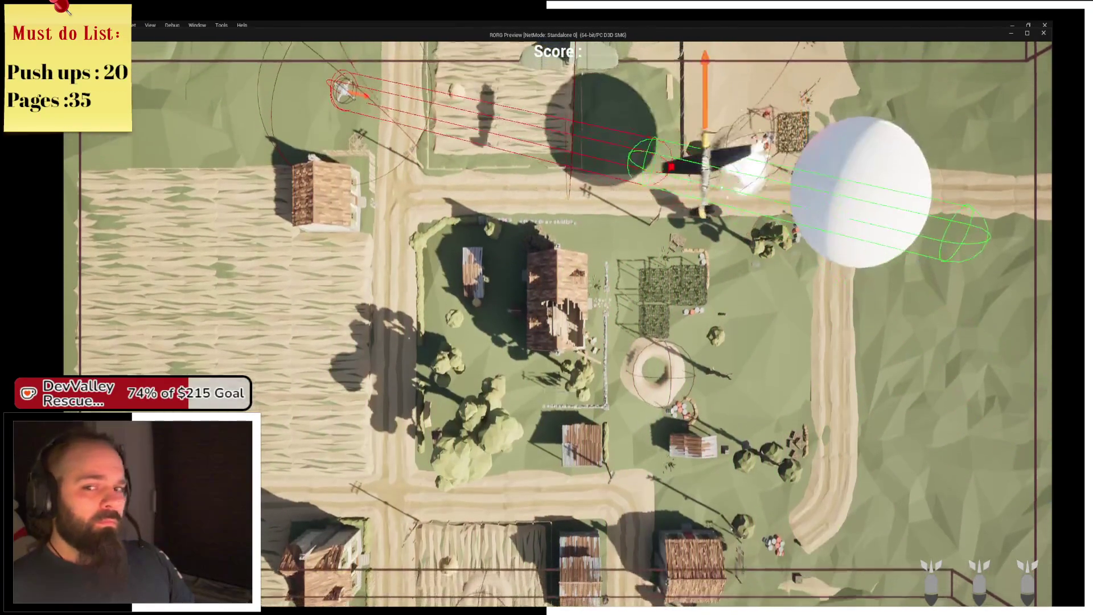
key("a")
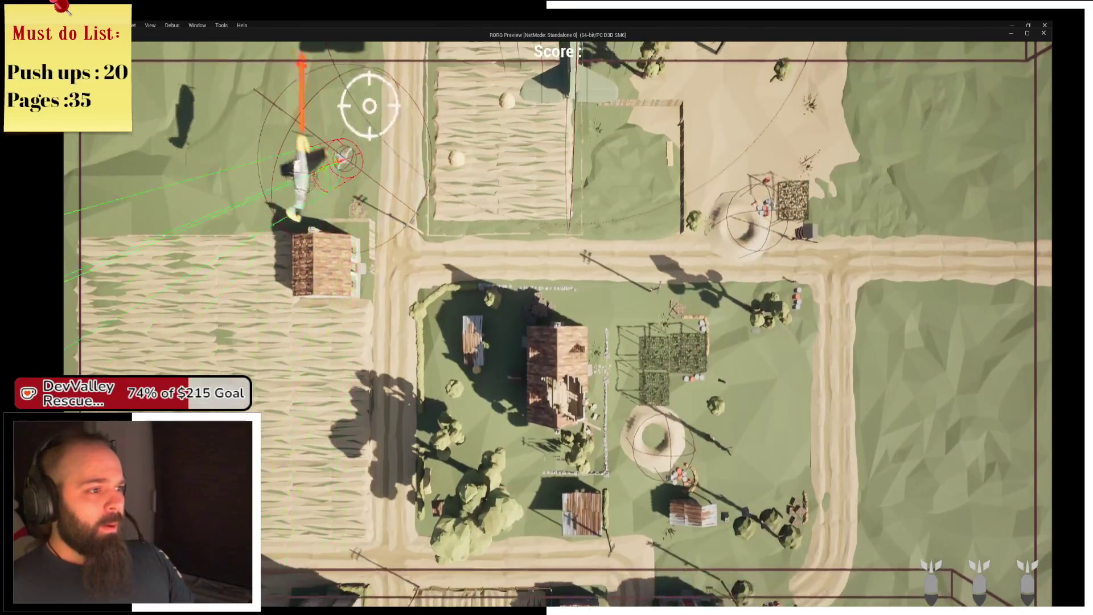
key("space")
key("d")
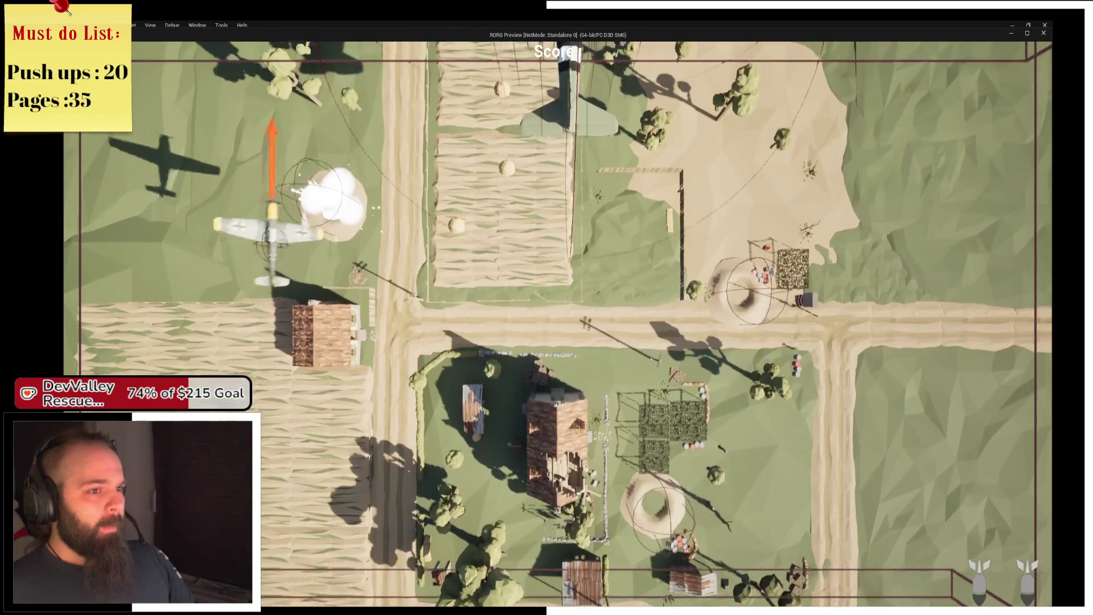
- Weave the plane left and right to stay lined up under the bomber's tail
key("d")
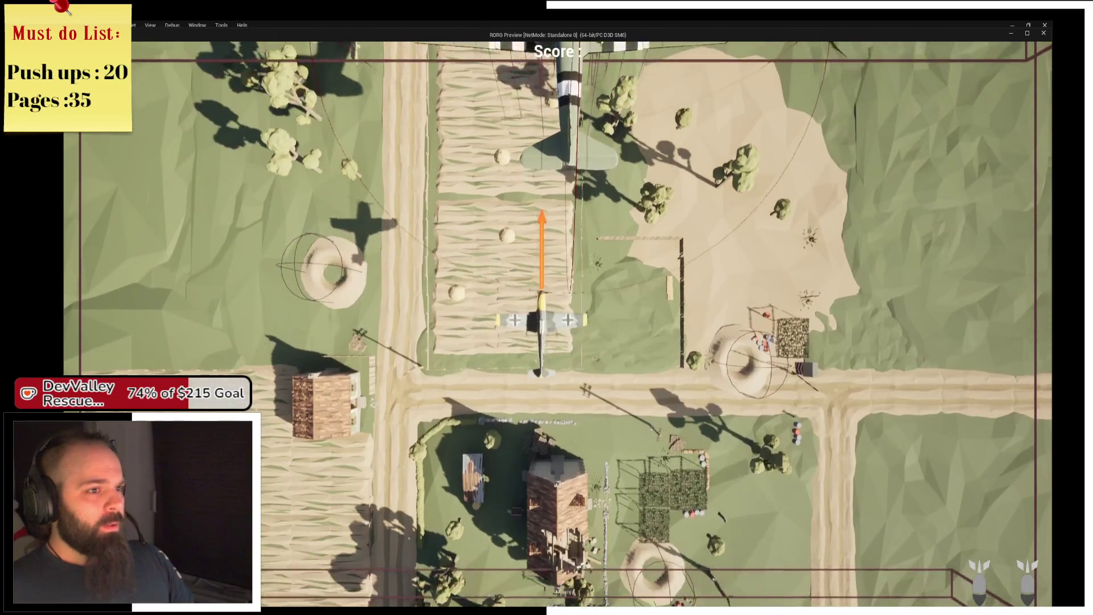
key("d")
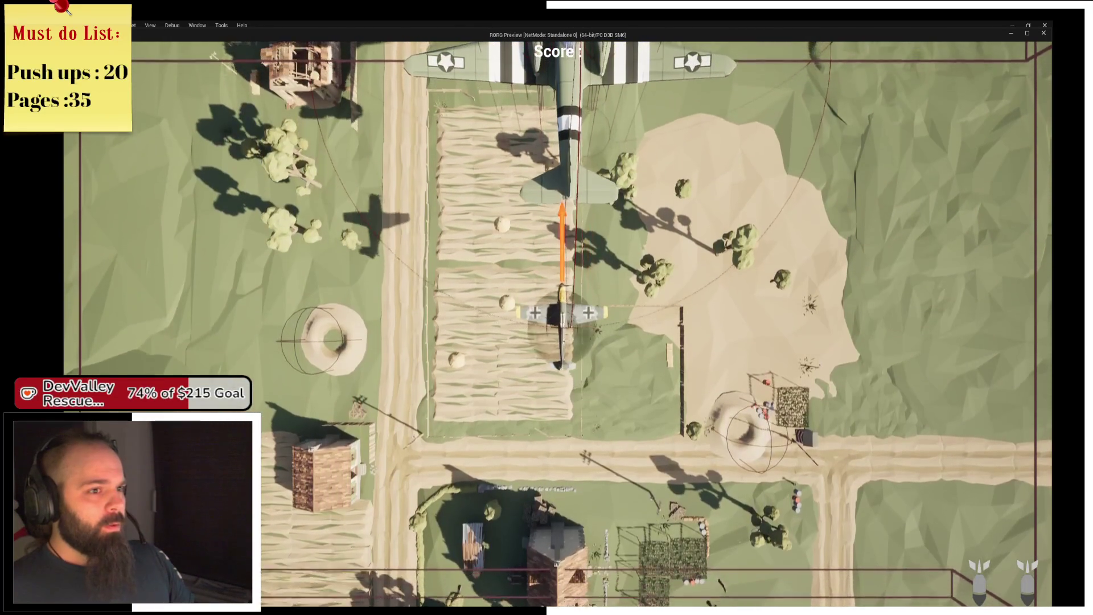
key("d")
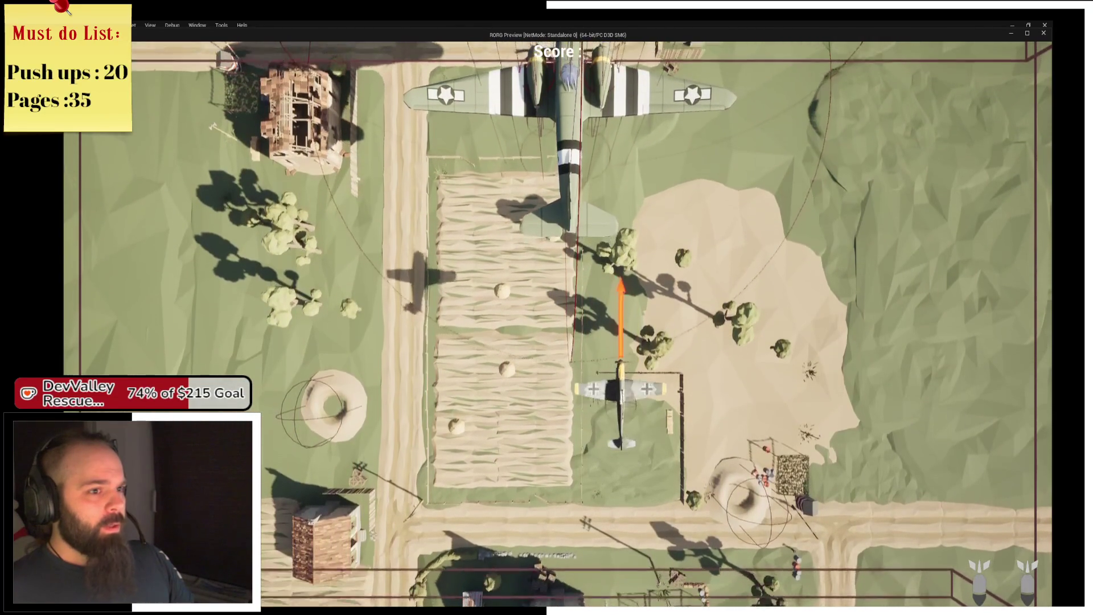
key("a")
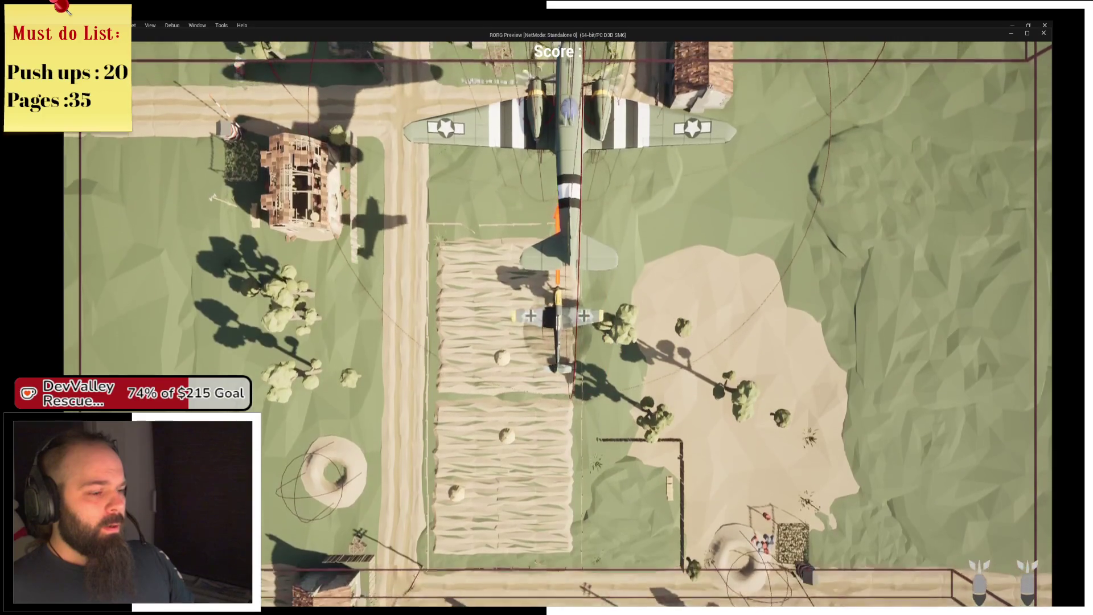
key("d")
key("a")
- After dying, start a New Game, then end play to return to the projectile's graph
key("Escape")
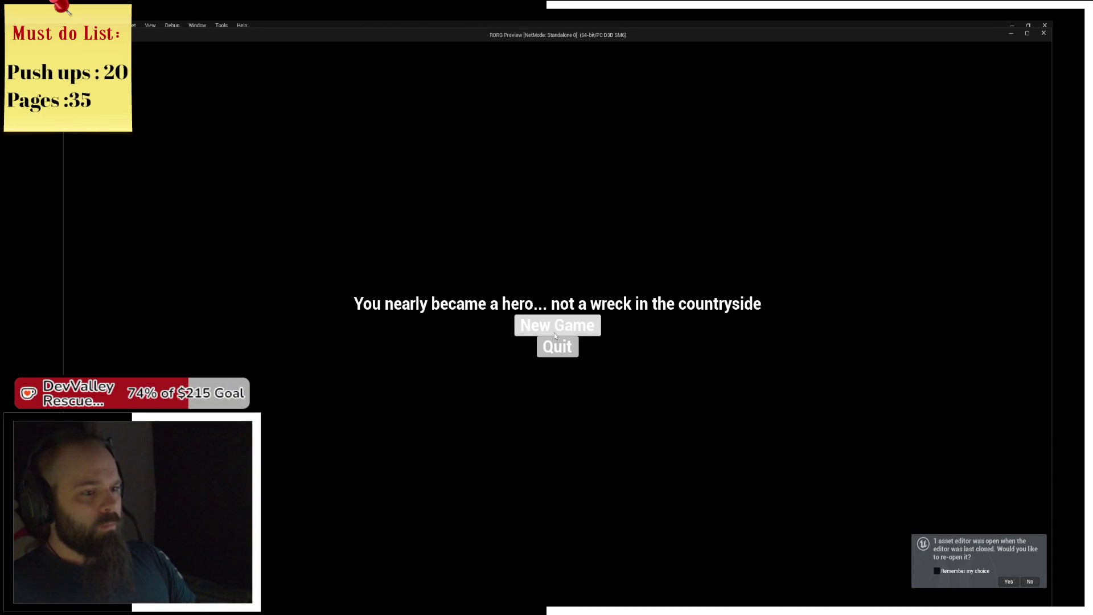
left_click(555, 332)
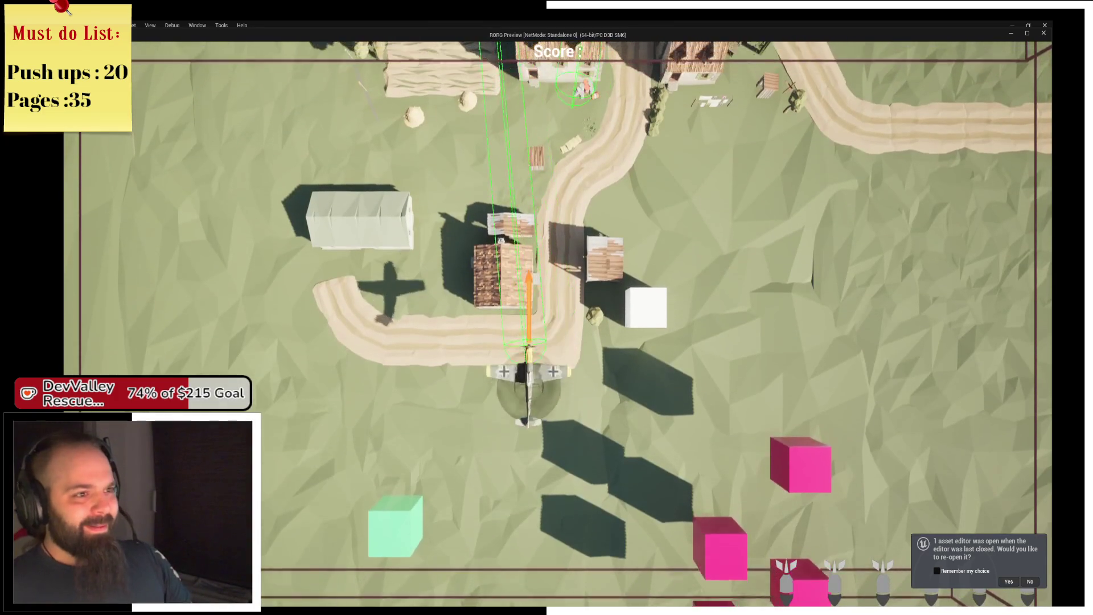
key("Escape")
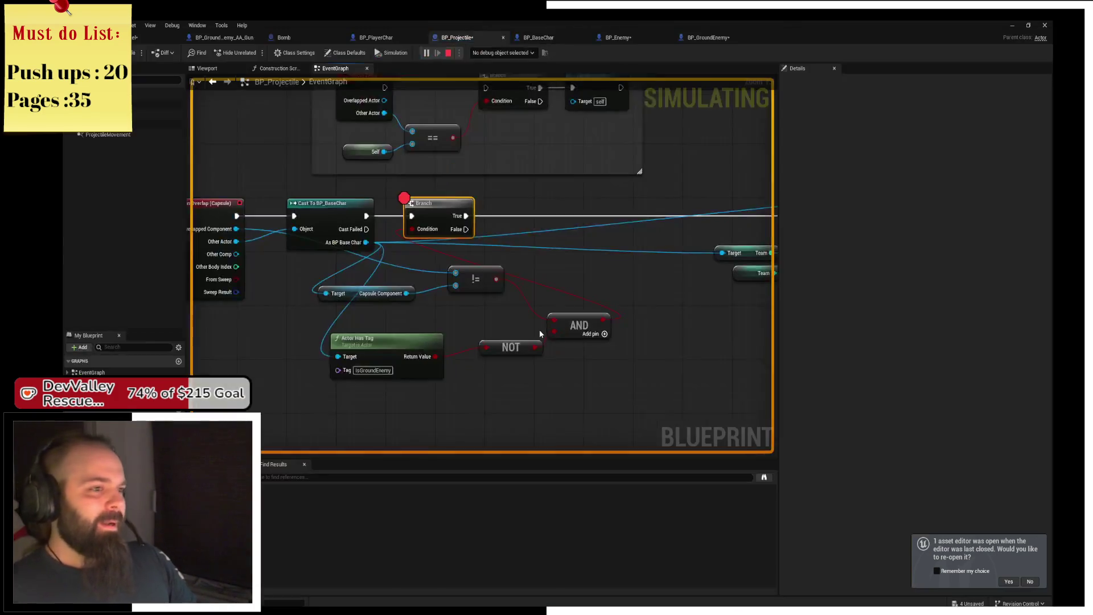
- Read the debug values on the Branch condition, != and Actor Has Tag pins, then bring up BP_GroundEnemy
mouse_move(458, 276)
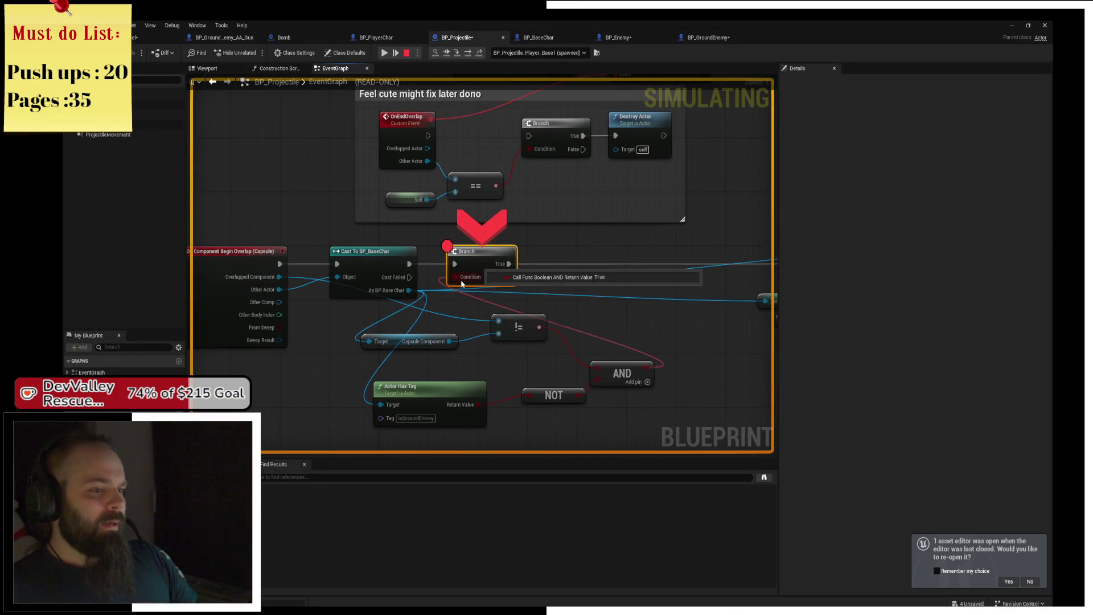
mouse_move(519, 324)
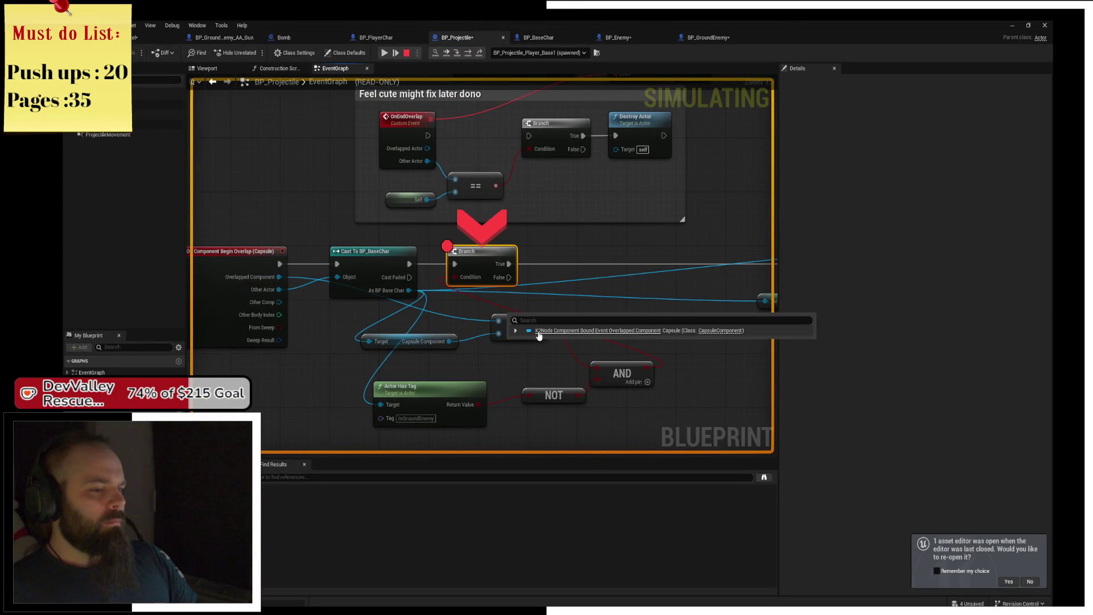
mouse_move(275, 280)
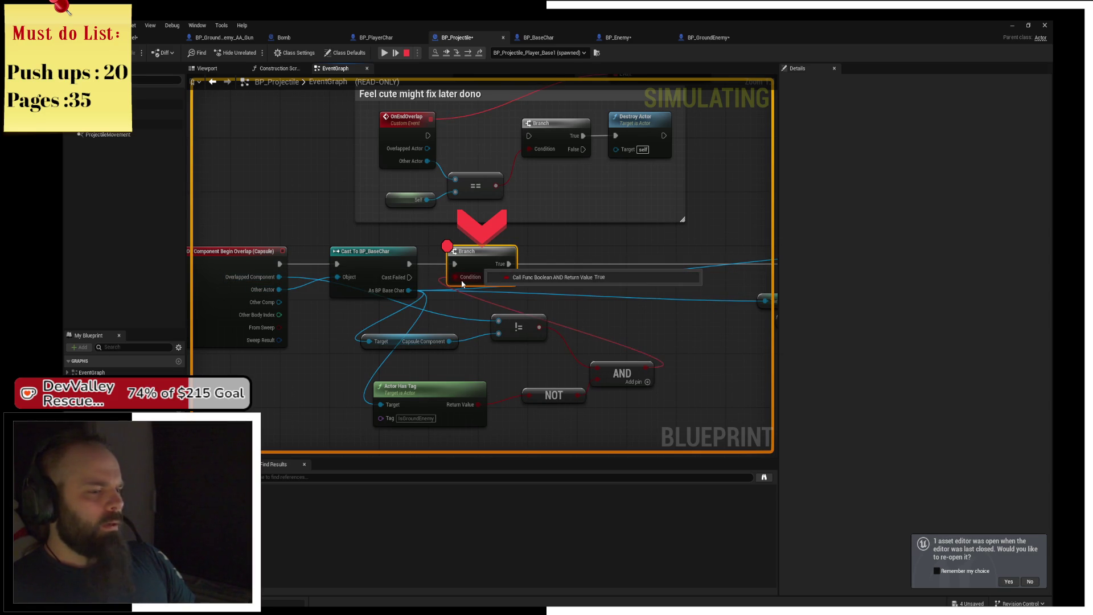
mouse_move(470, 411)
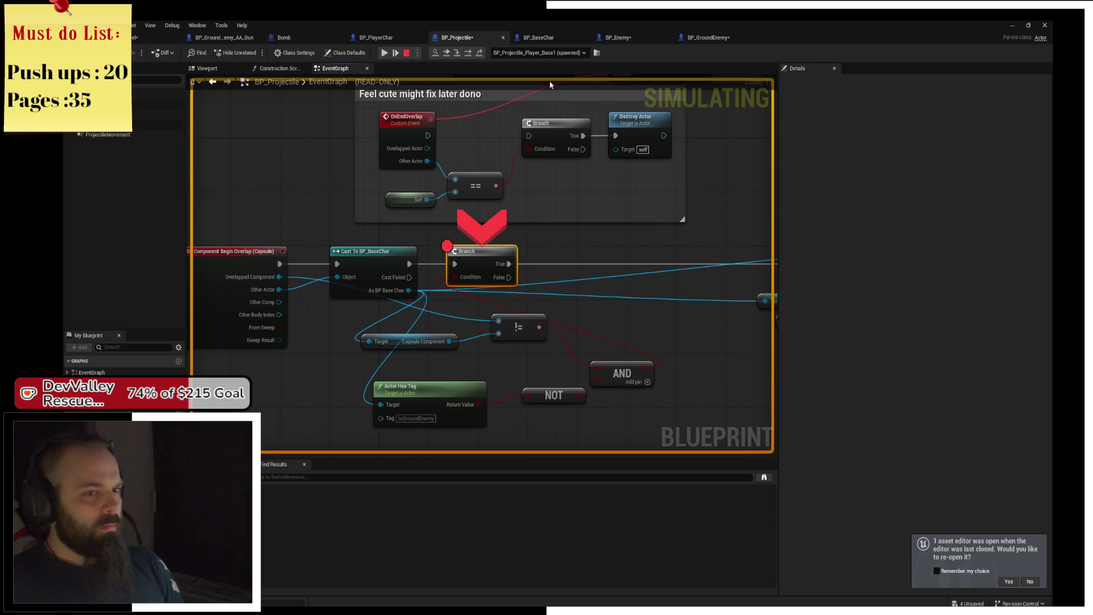
left_click(708, 38)
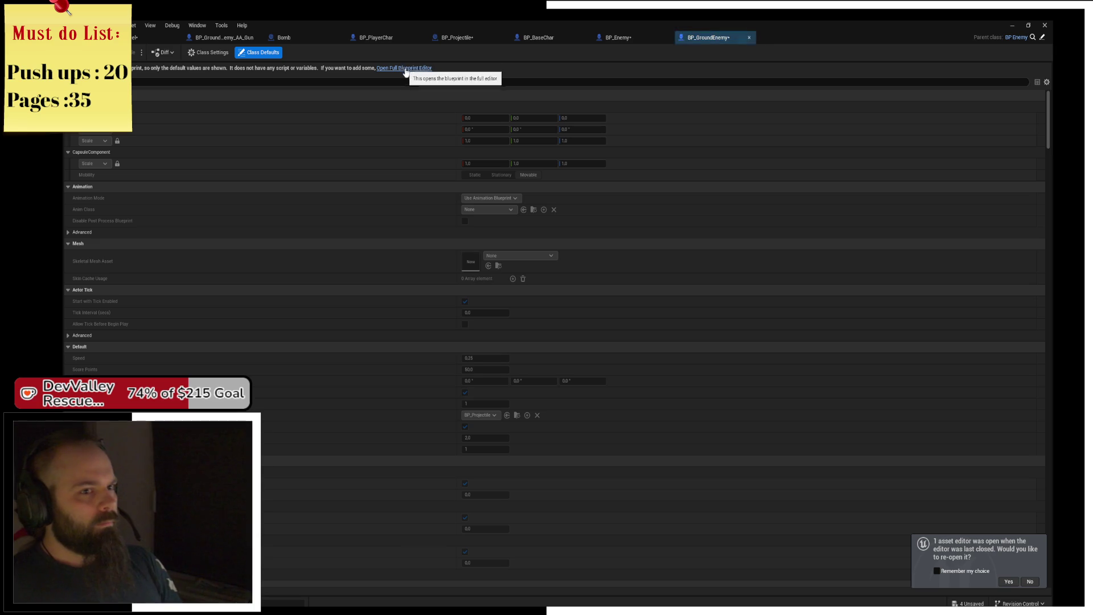
- Stop the simulation from BP_Enemy and open BP_GroundEnemy in the full Blueprint Editor's class settings
left_click(618, 37)
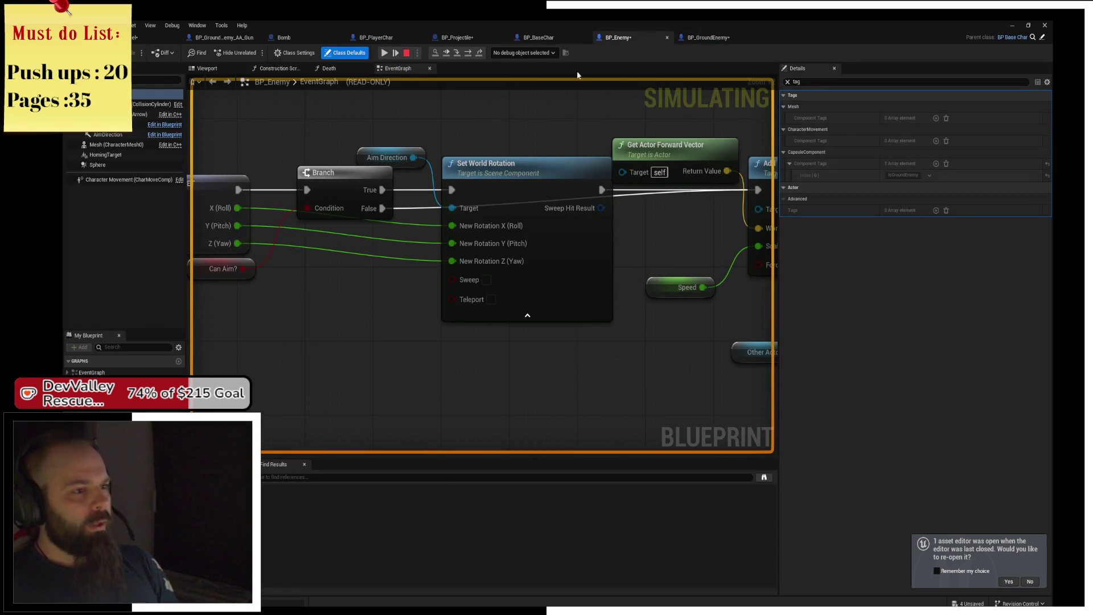
left_click(407, 53)
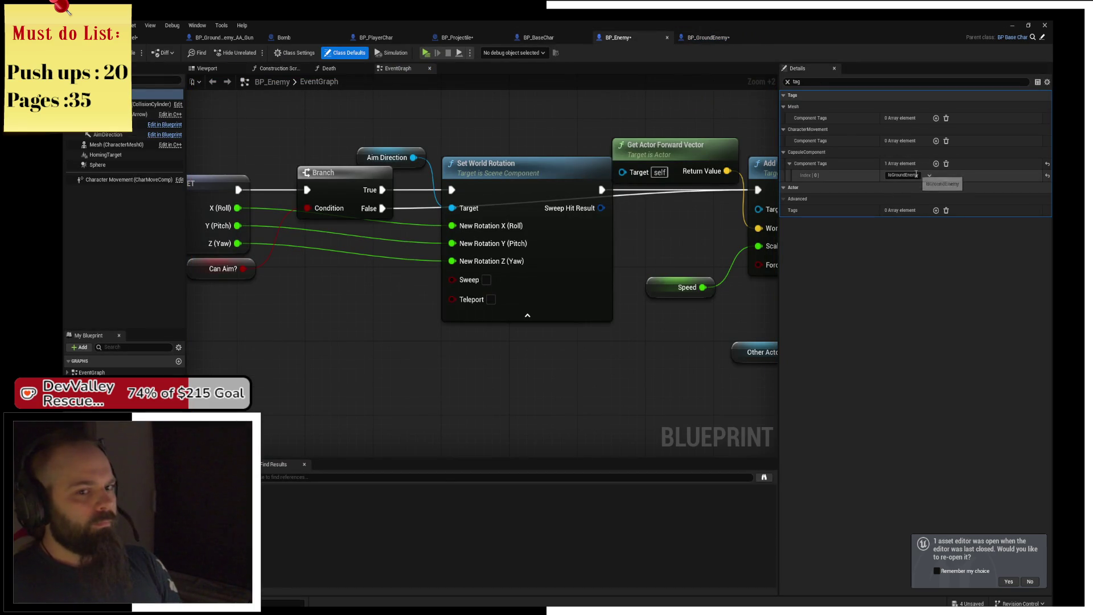
left_click(718, 38)
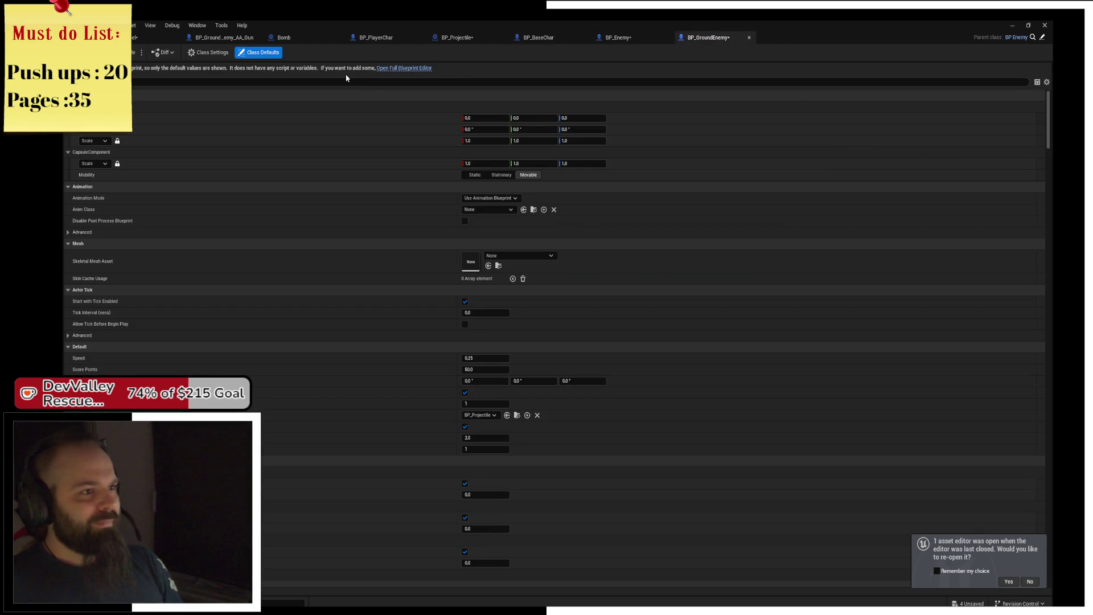
left_click(409, 69)
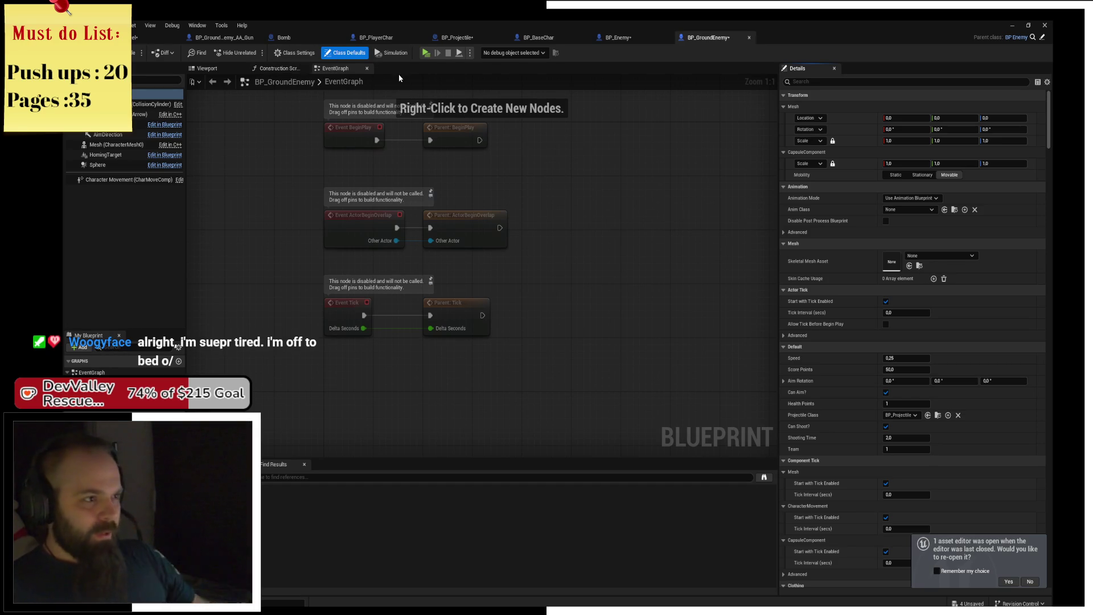
left_click(296, 53)
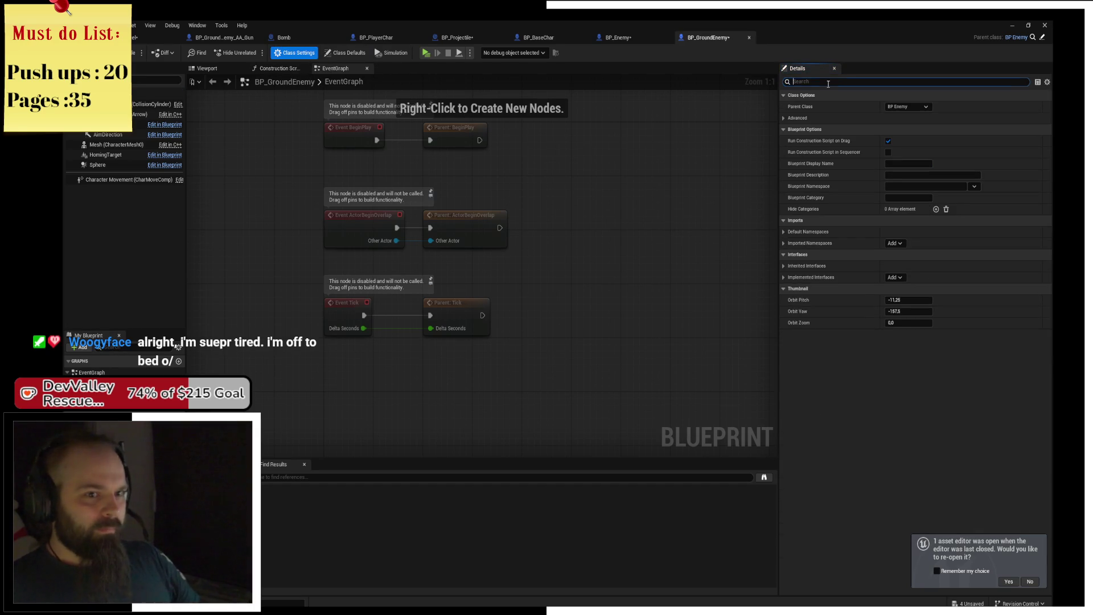
- Filter BP_GroundEnemy's class defaults to tags and delete the capsule's IsGroundEnemy tag
type("Ing")
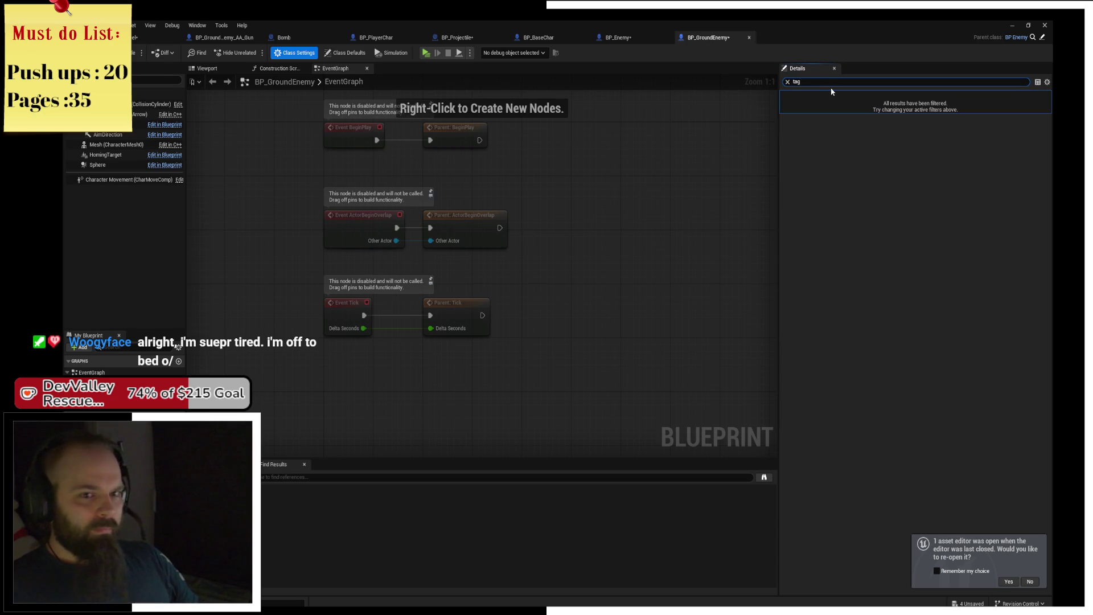
left_click(331, 53)
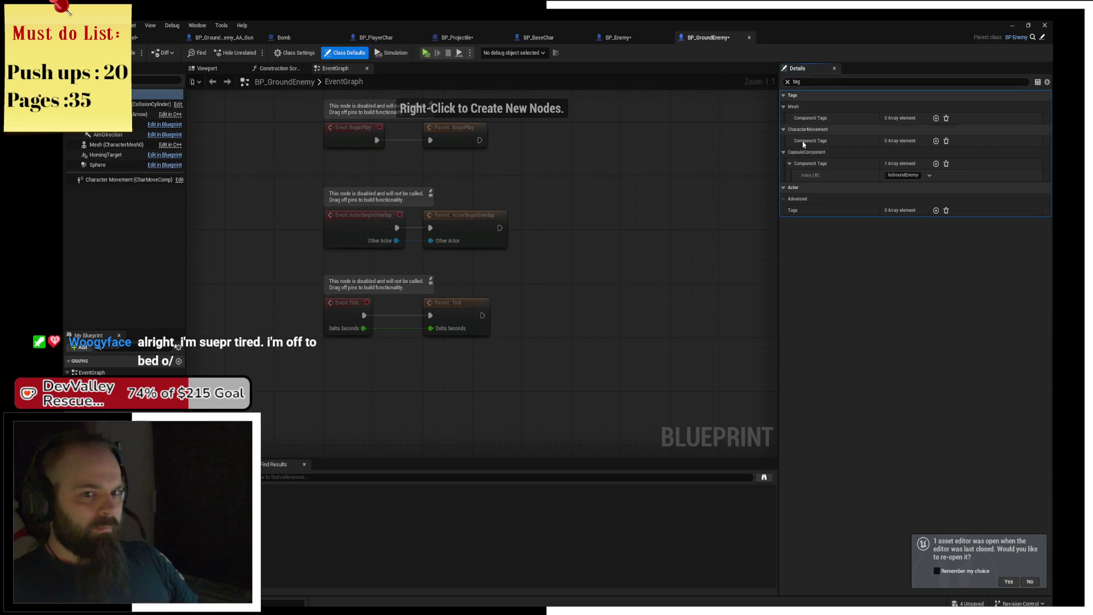
left_click(930, 176)
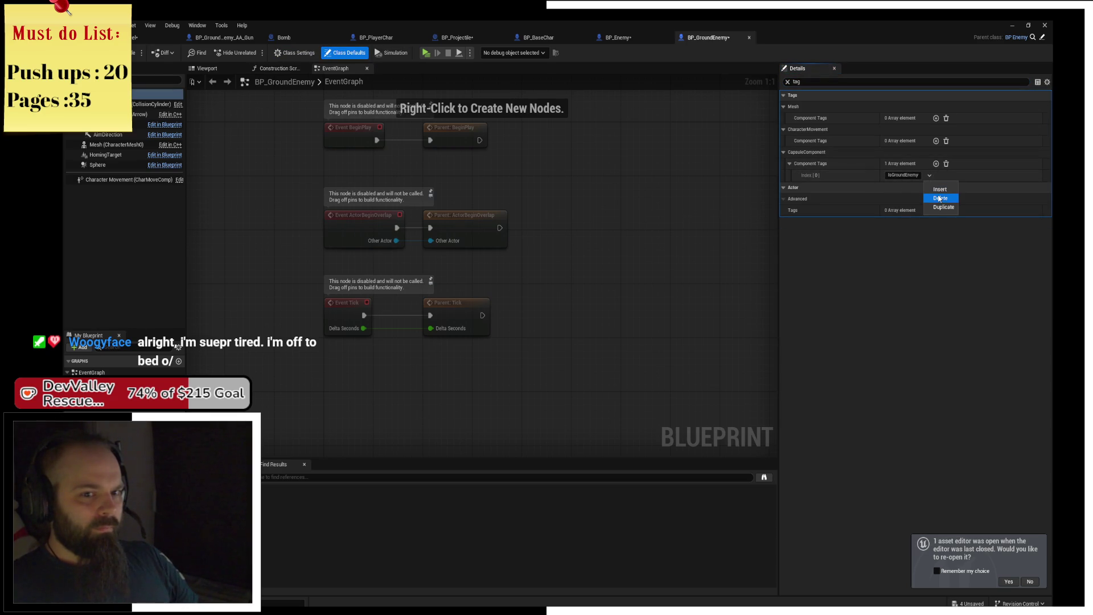
left_click(939, 199)
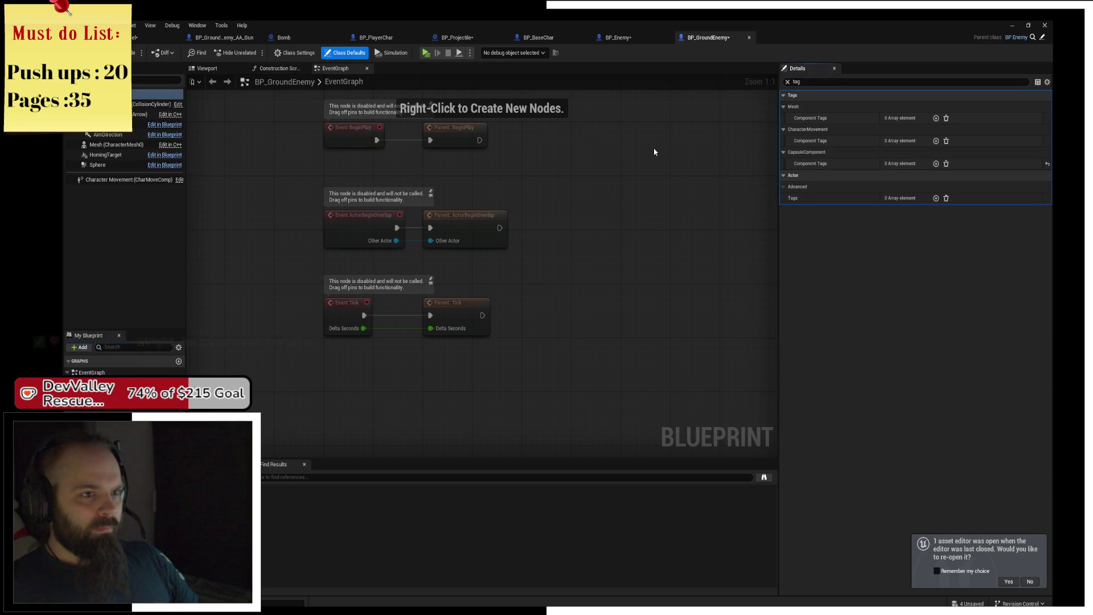
left_click(613, 38)
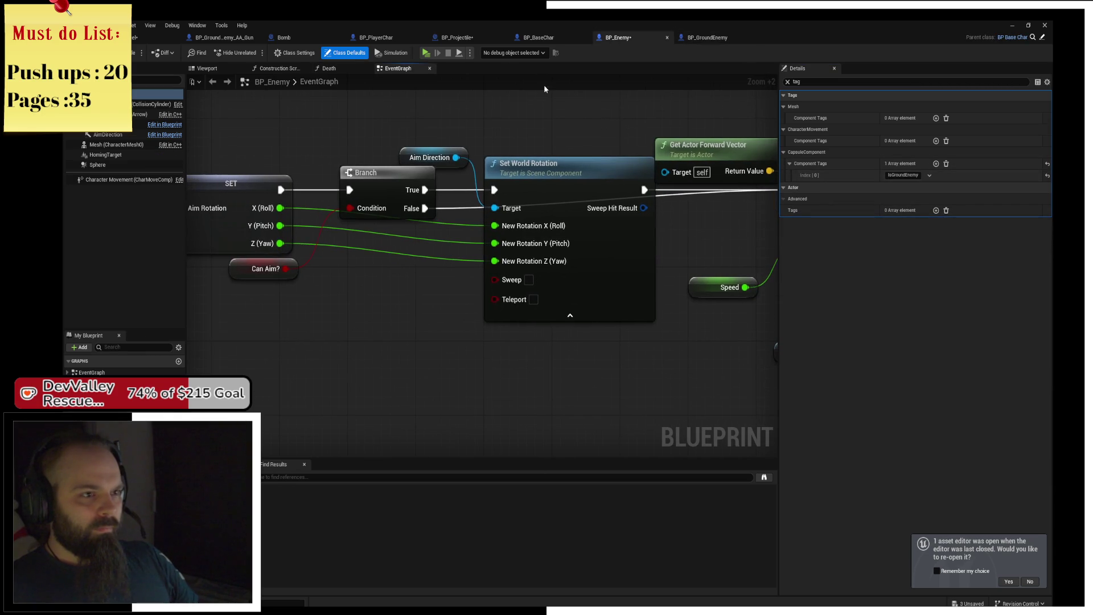
- Playtest again, resume past the projectile breakpoint, and fly to score 300 before exiting
key("alt+p")
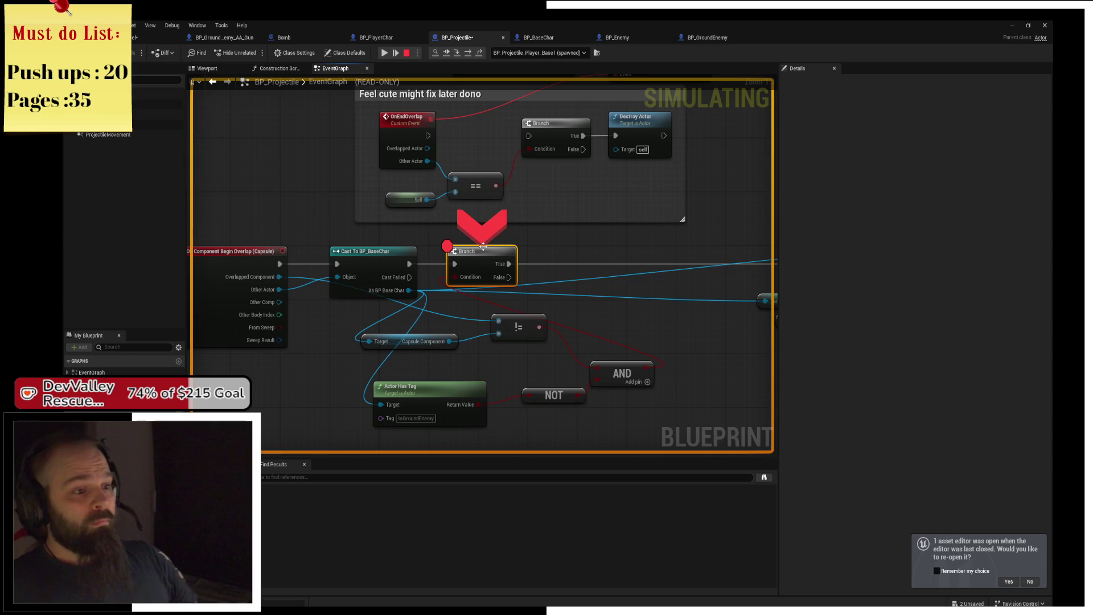
key("F5")
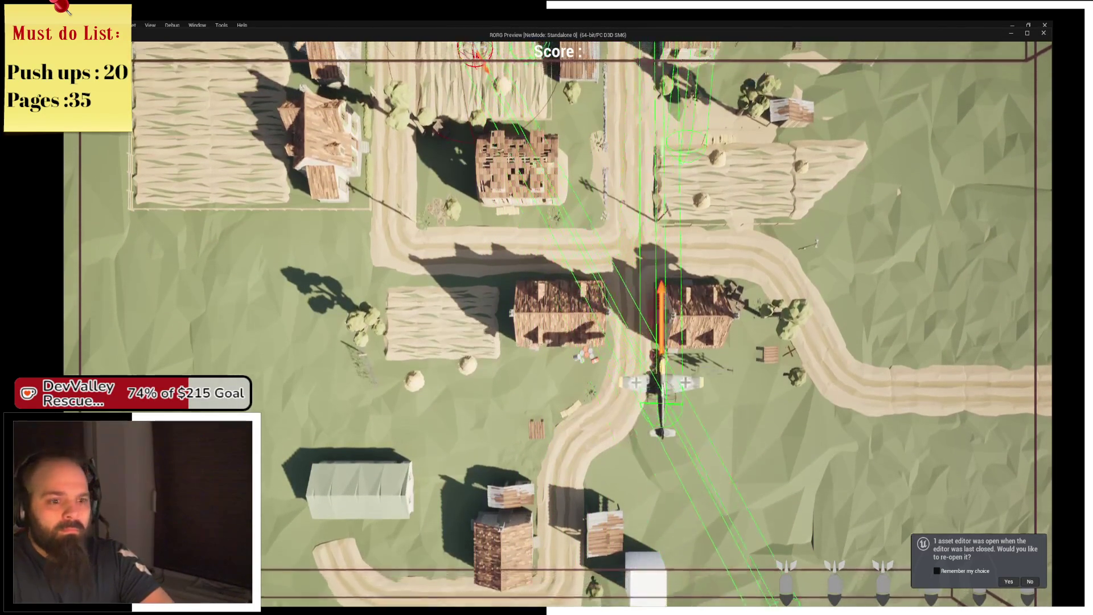
key("a")
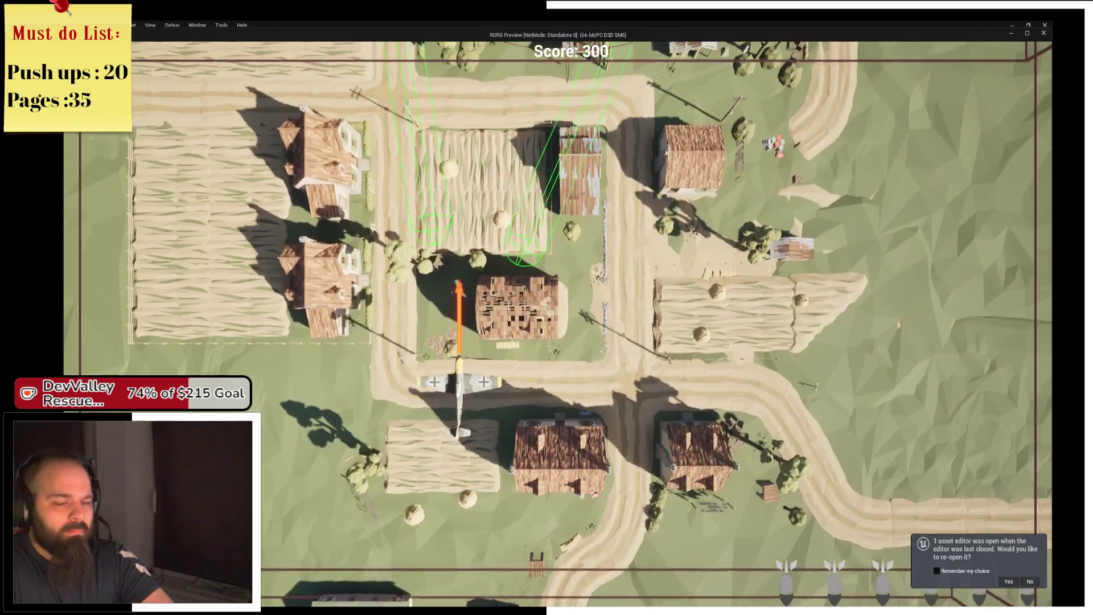
key("Escape")
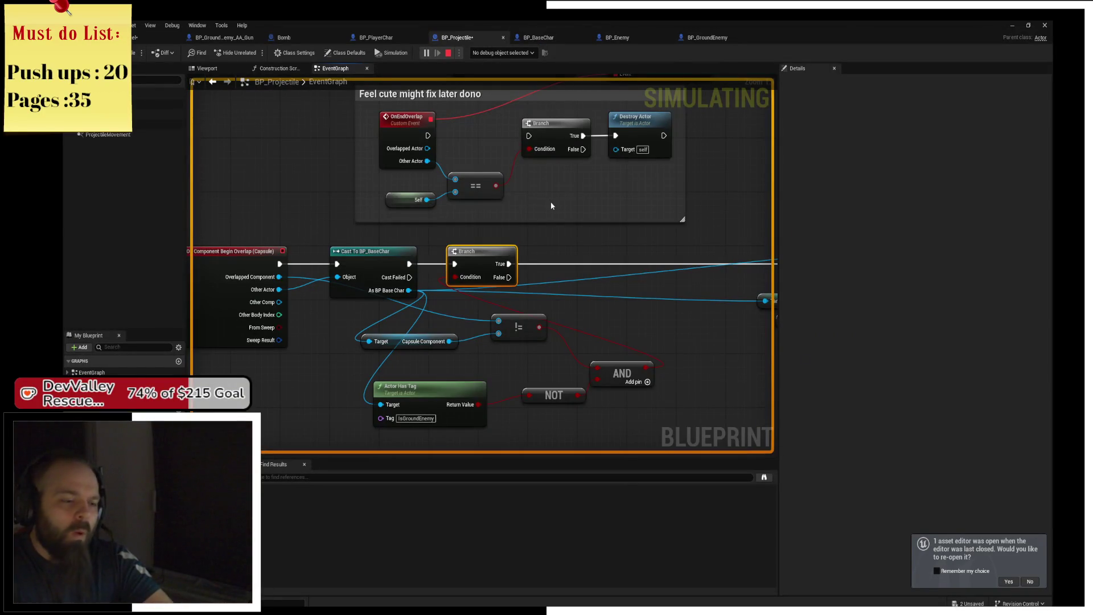
- Place the NOT node beside Actor Has Tag and frame the Cast To BP_BaseChar node
left_click_drag(509, 321, 472, 252)
left_click_drag(434, 337, 420, 320)
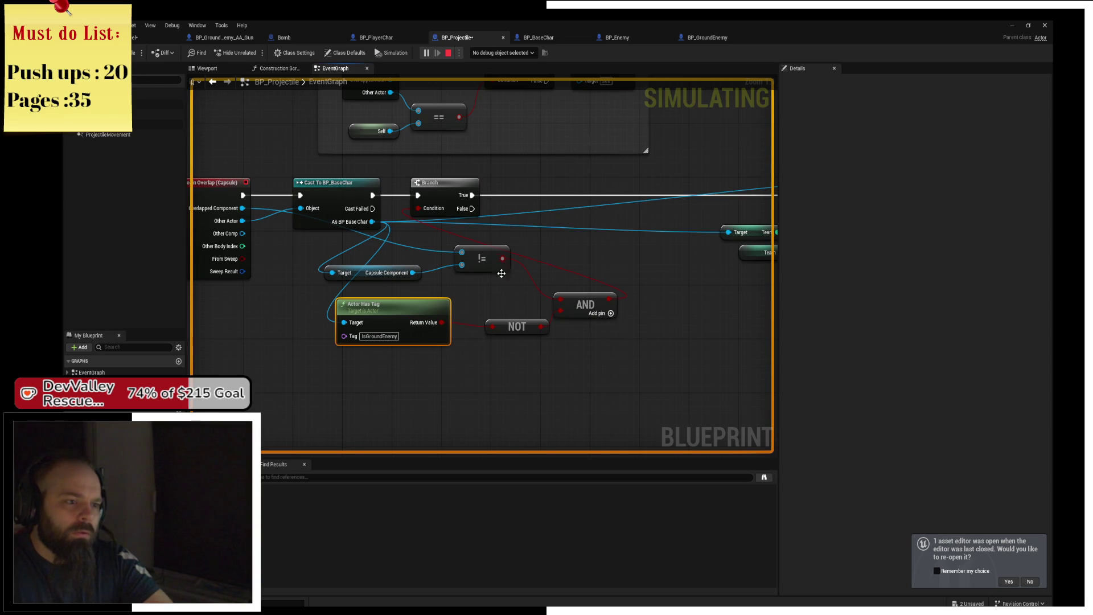
scroll(483, 297, "up", 2)
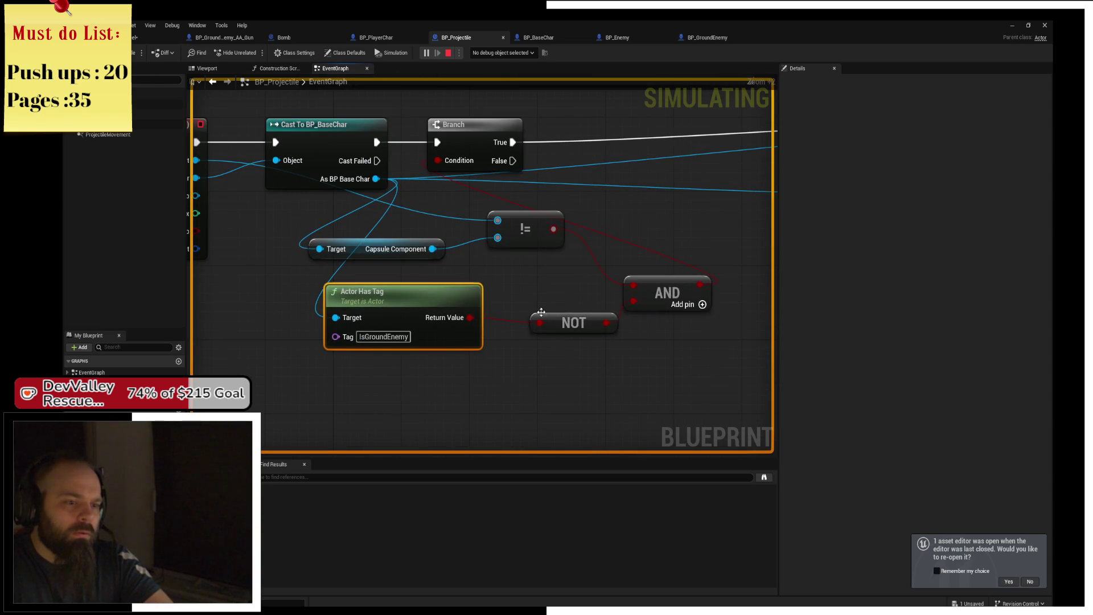
left_click_drag(569, 325, 536, 316)
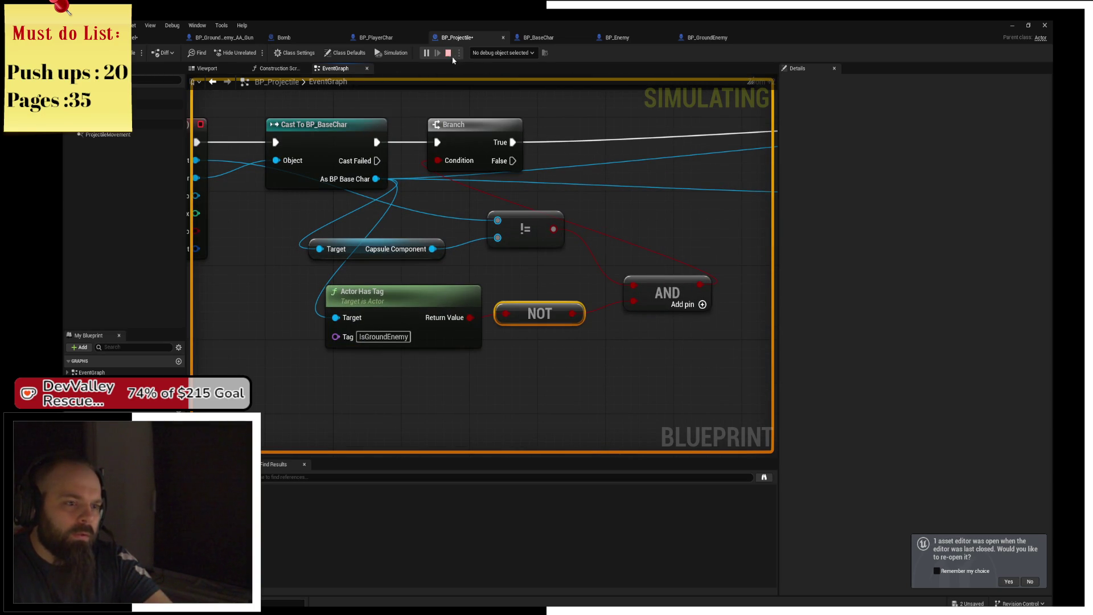
mouse_move(577, 182)
left_mouse_down()
mouse_move(521, 188)
mouse_move(451, 230)
left_mouse_up()
left_click_drag(484, 283, 538, 260)
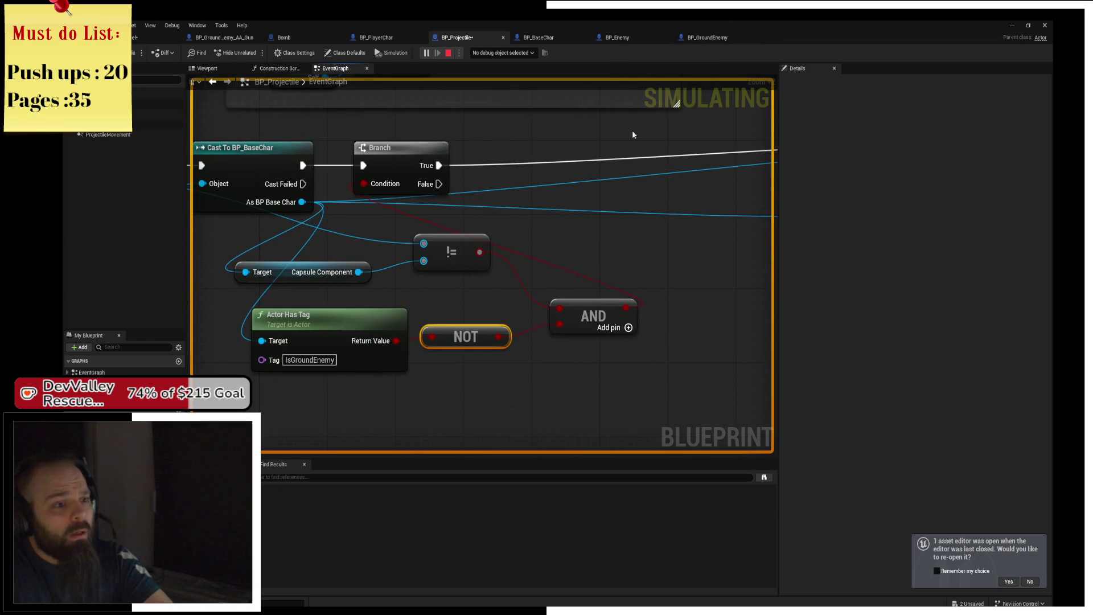
- Delete the IsGroundEnemy tag from BP_Enemy's capsule component
left_click(660, 39)
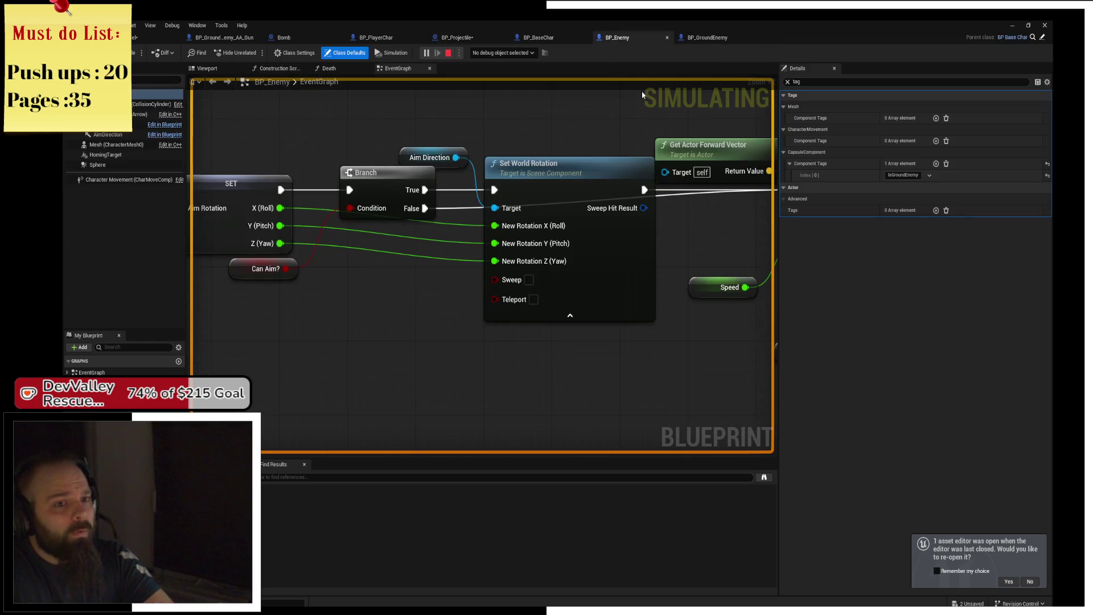
left_click(930, 174)
left_click(939, 195)
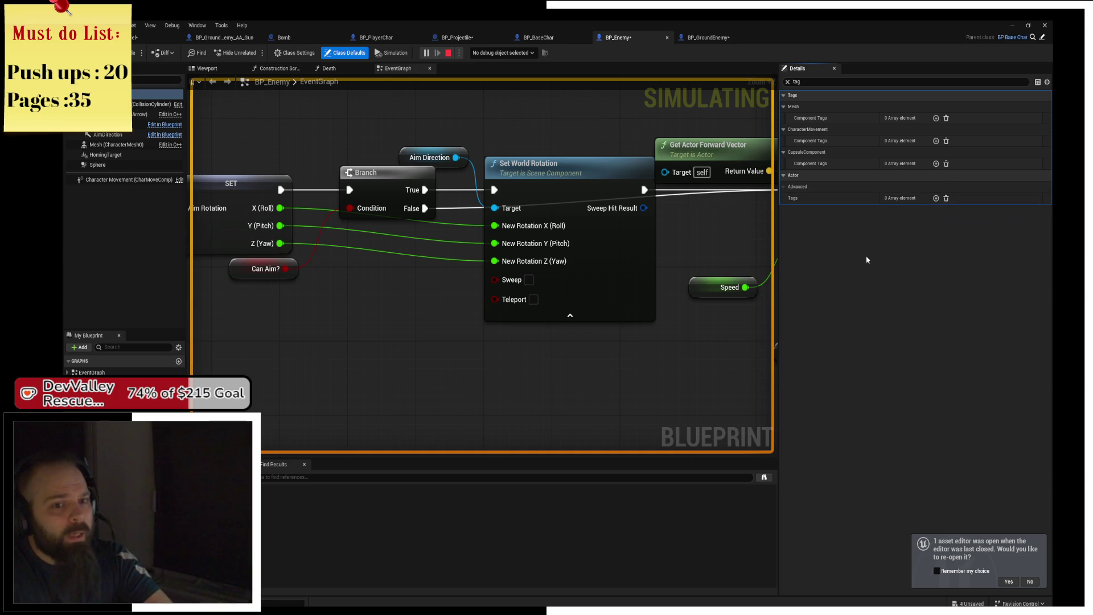
- Add an 'IsGroundEnemy' element to BP_GroundEnemy's Actor Tags array
left_click(711, 38)
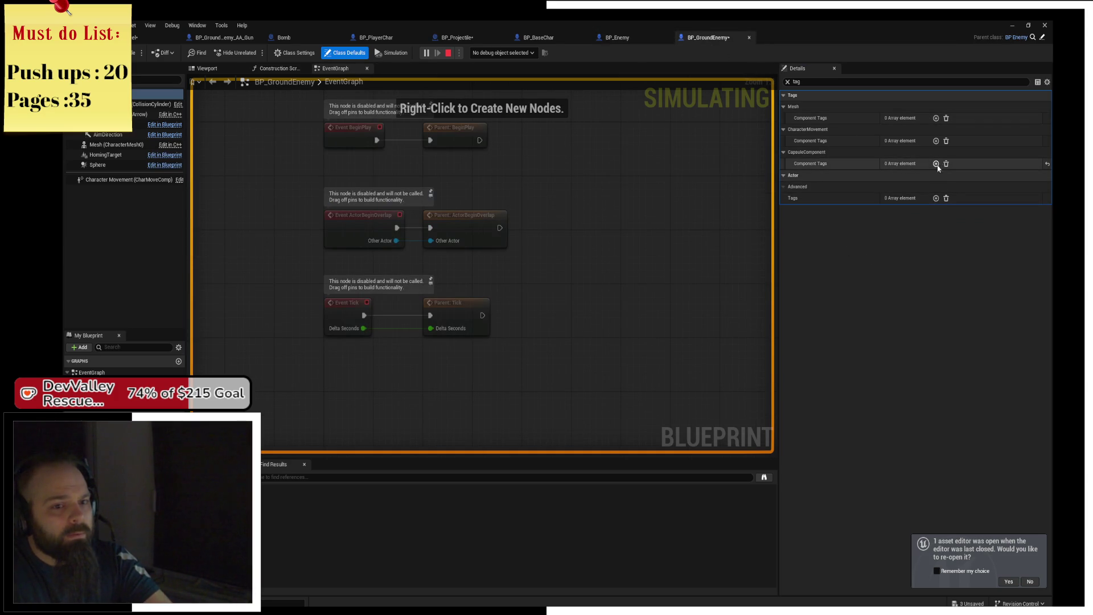
left_click(935, 198)
left_click(897, 210)
type("IsGroundEnemy")
key("Return")
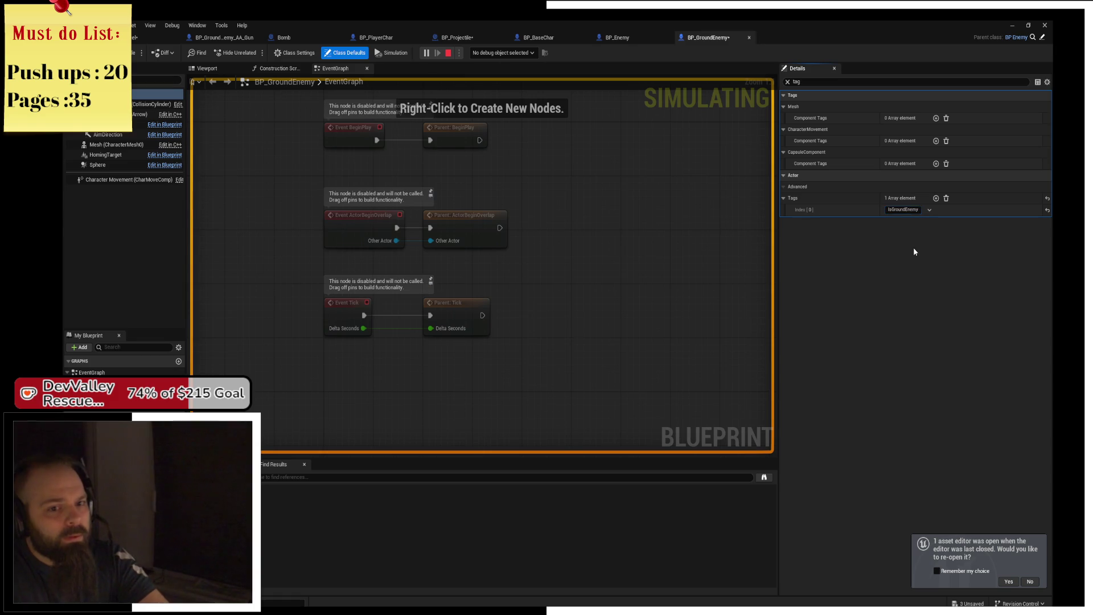
- Recheck BP_Enemy and BP_BaseChar, then stop the simulation from BP_Projectile to show the Message Log
left_click(612, 38)
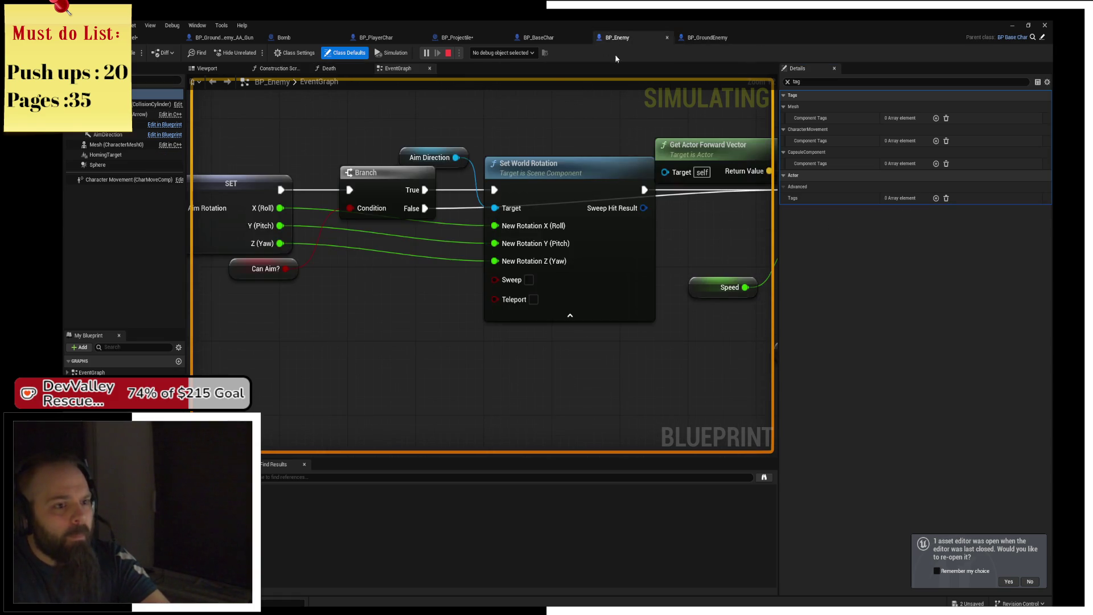
left_click(539, 38)
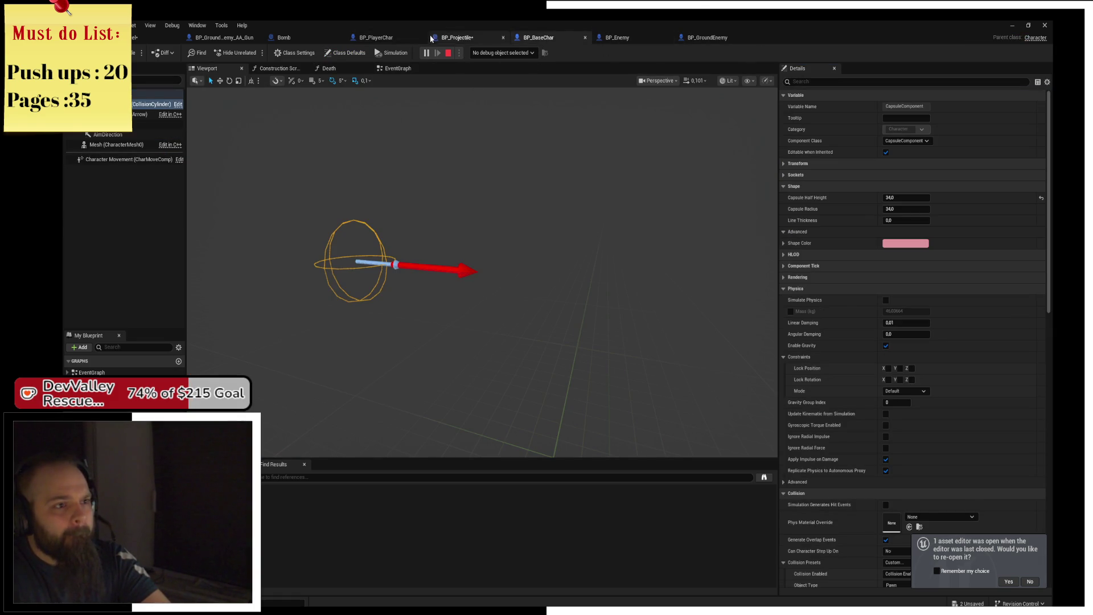
left_click(431, 38)
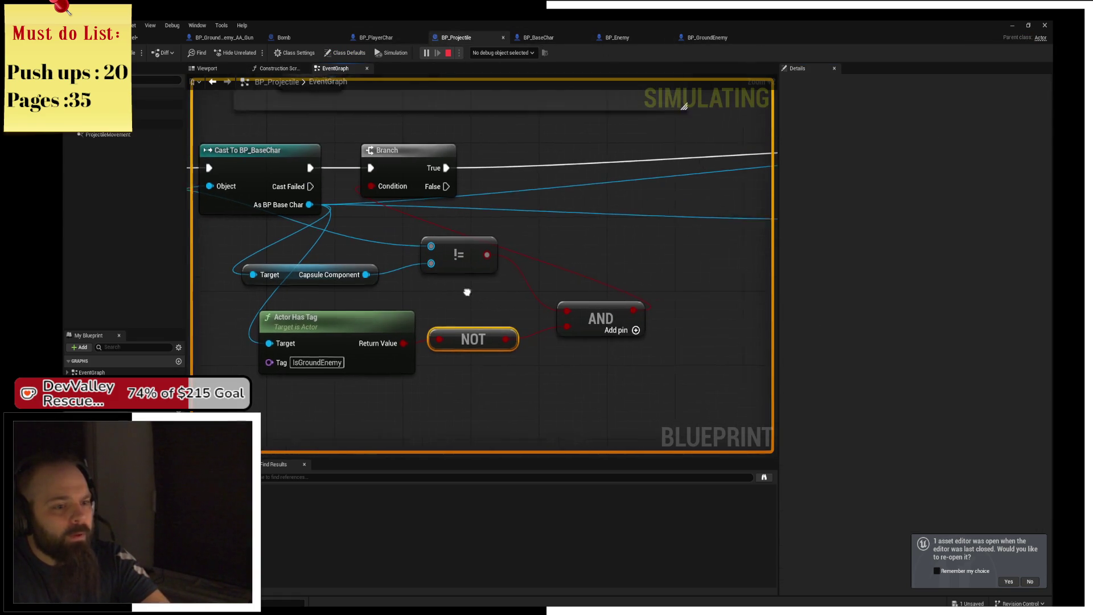
left_click_drag(467, 292, 439, 302)
left_click(449, 54)
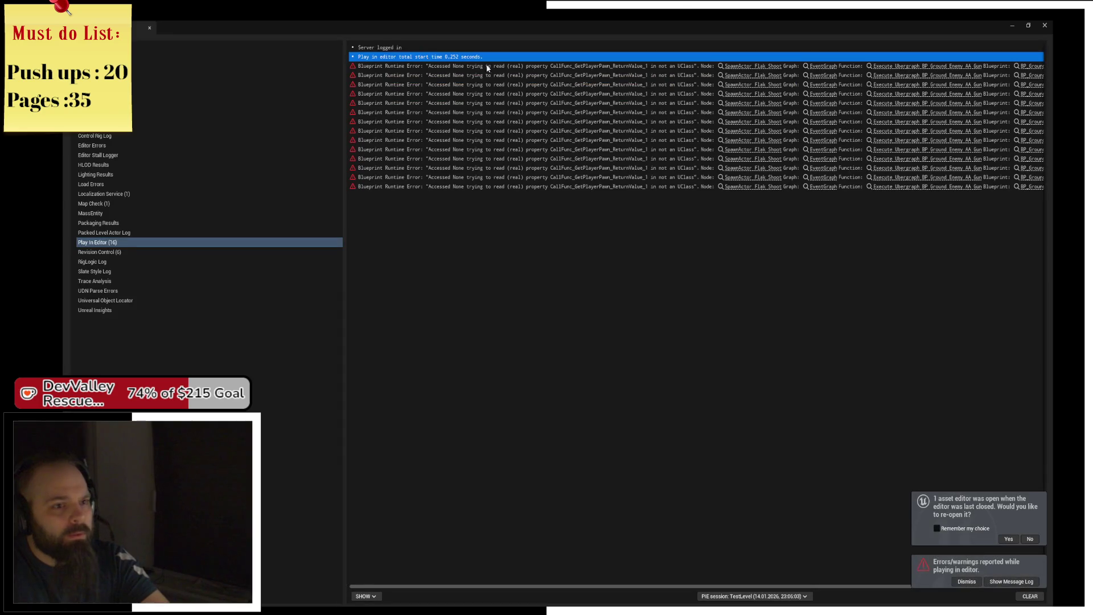
- Inspect an Accessed None error, then playtest in the preview window steering the plane left
left_click(794, 86)
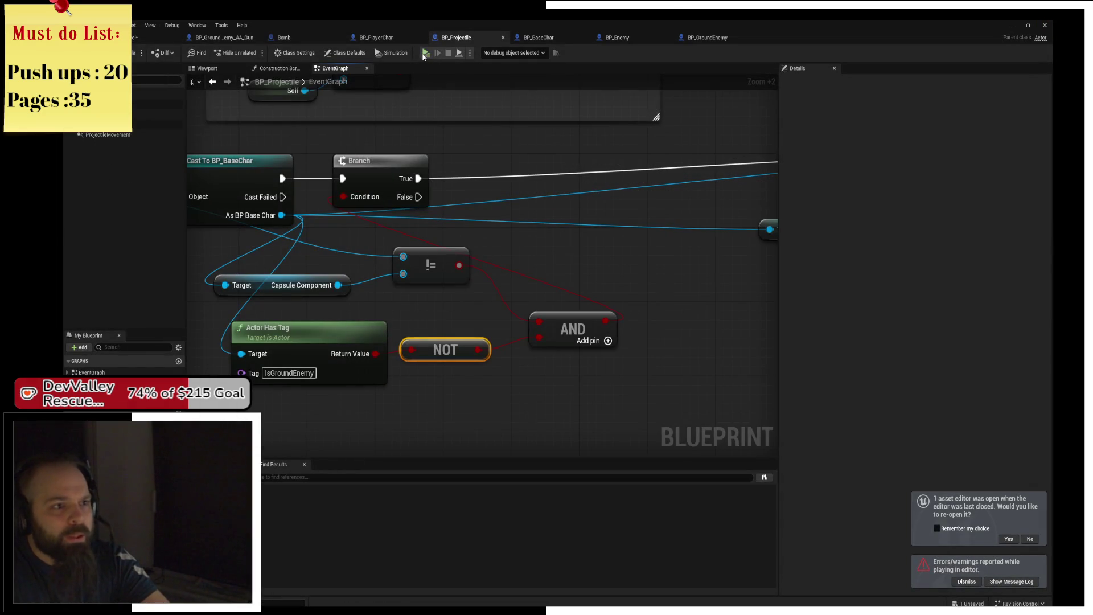
key("alt+p")
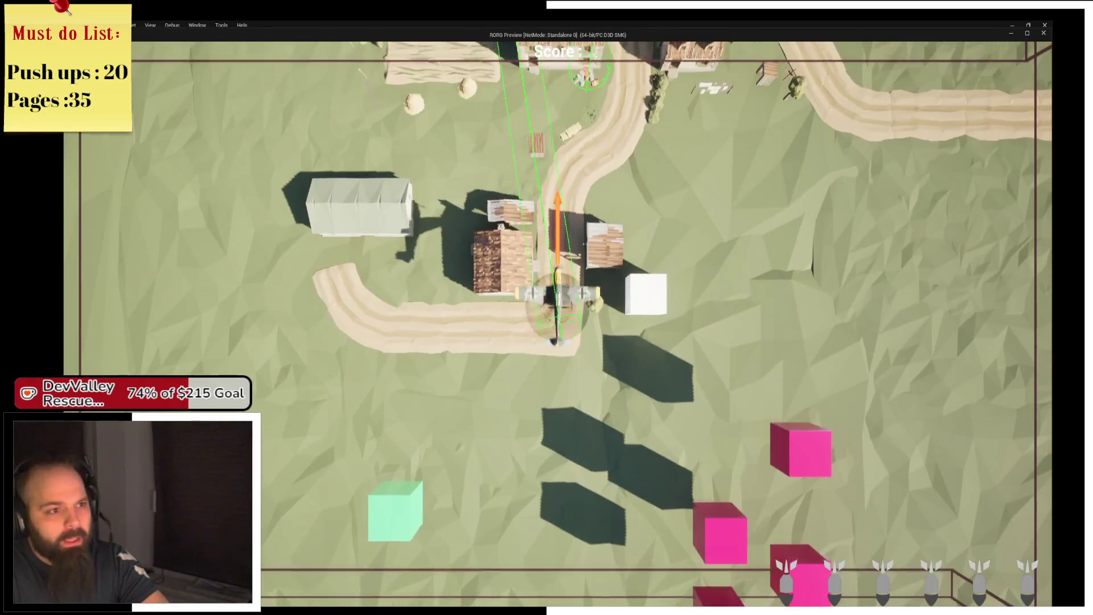
key("a")
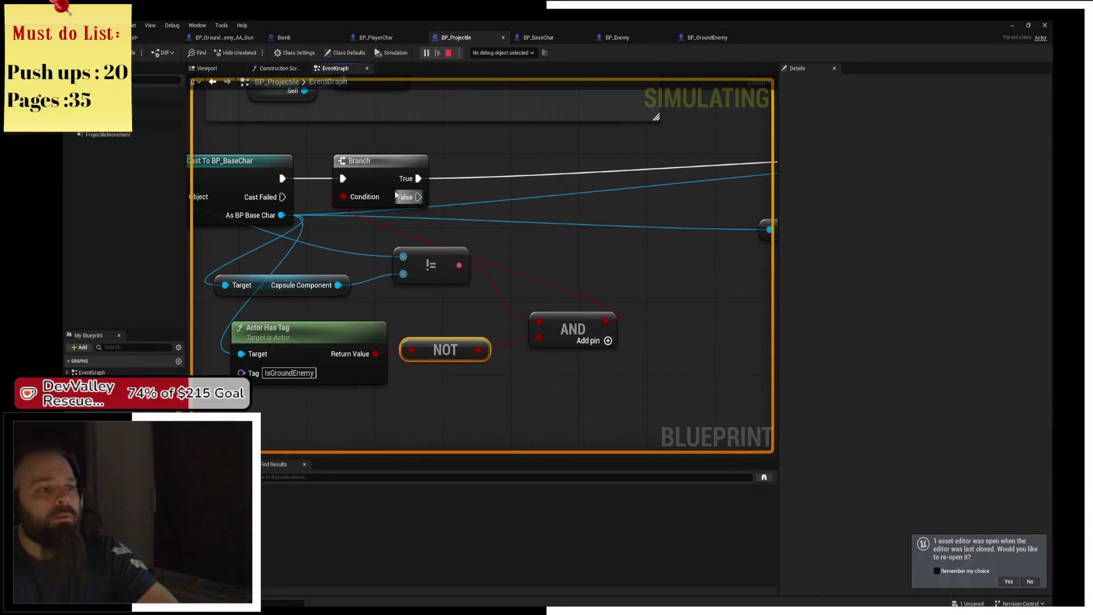
- Add a breakpoint on the Branch node after the cast, read its pin values, and step to the next Branch
left_click(396, 196)
key("F9")
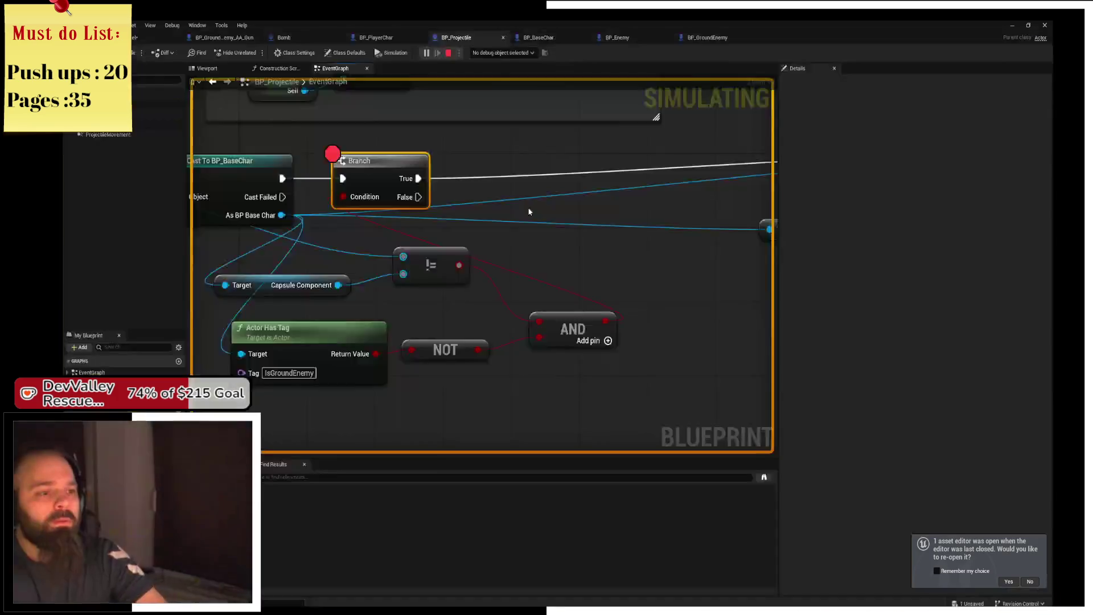
mouse_move(453, 277)
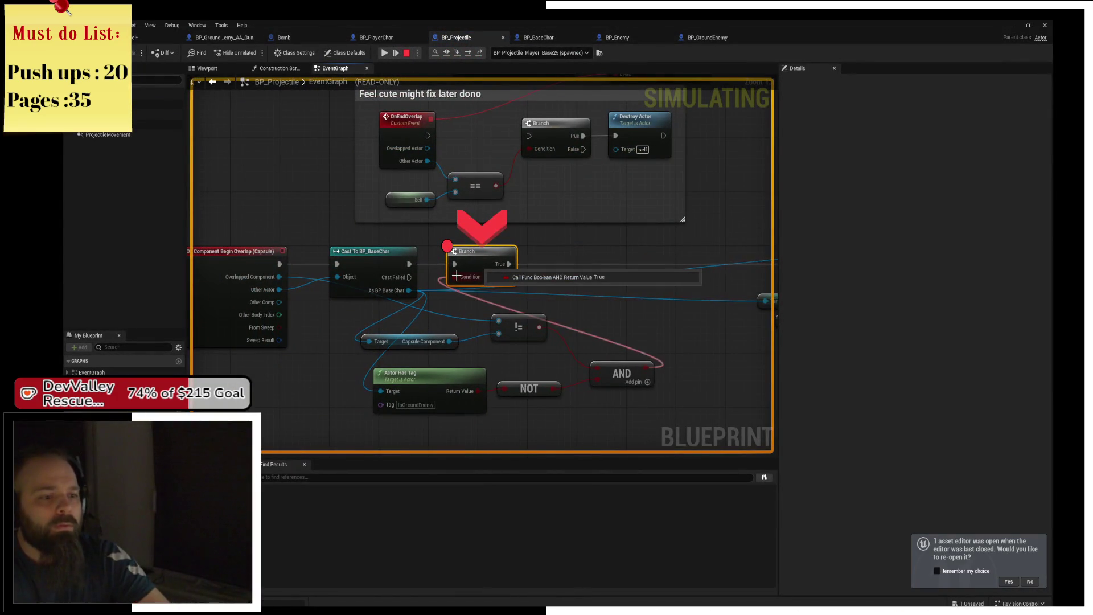
mouse_move(552, 389)
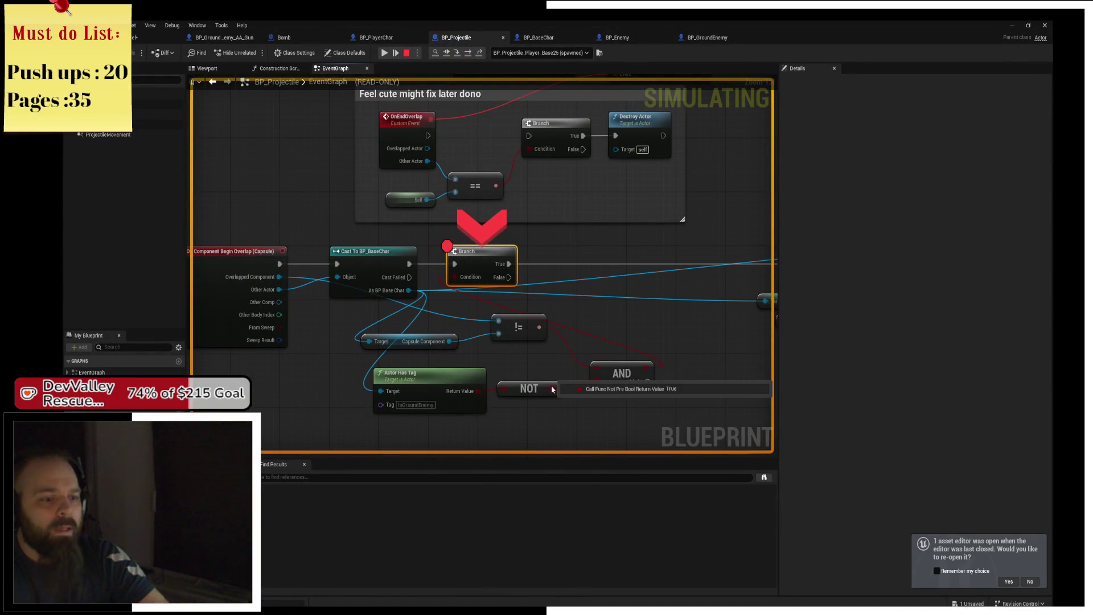
mouse_move(643, 367)
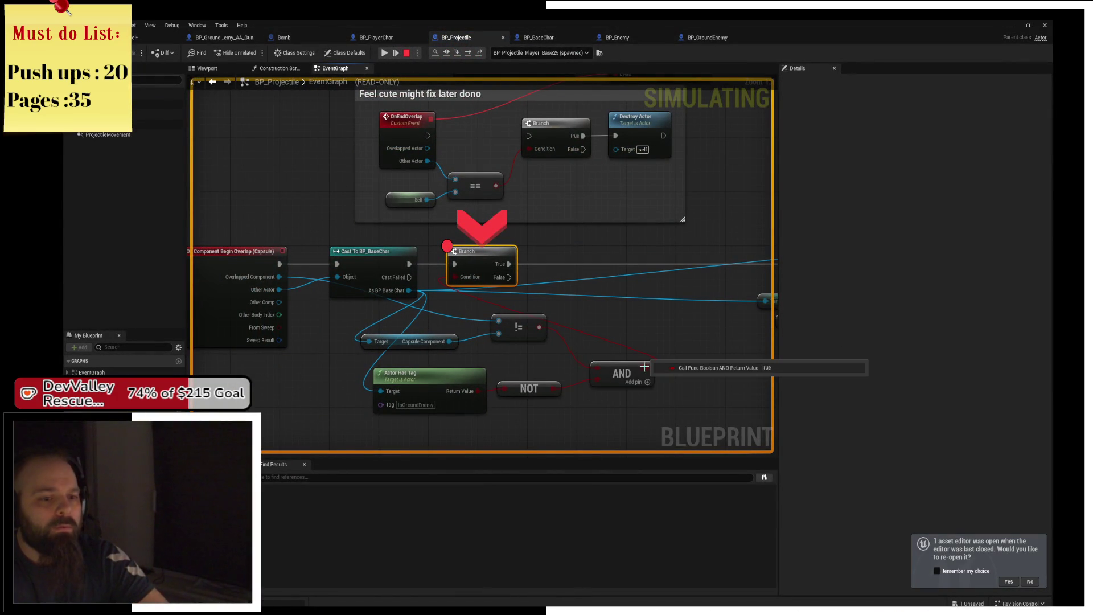
left_click(471, 56)
mouse_move(464, 285)
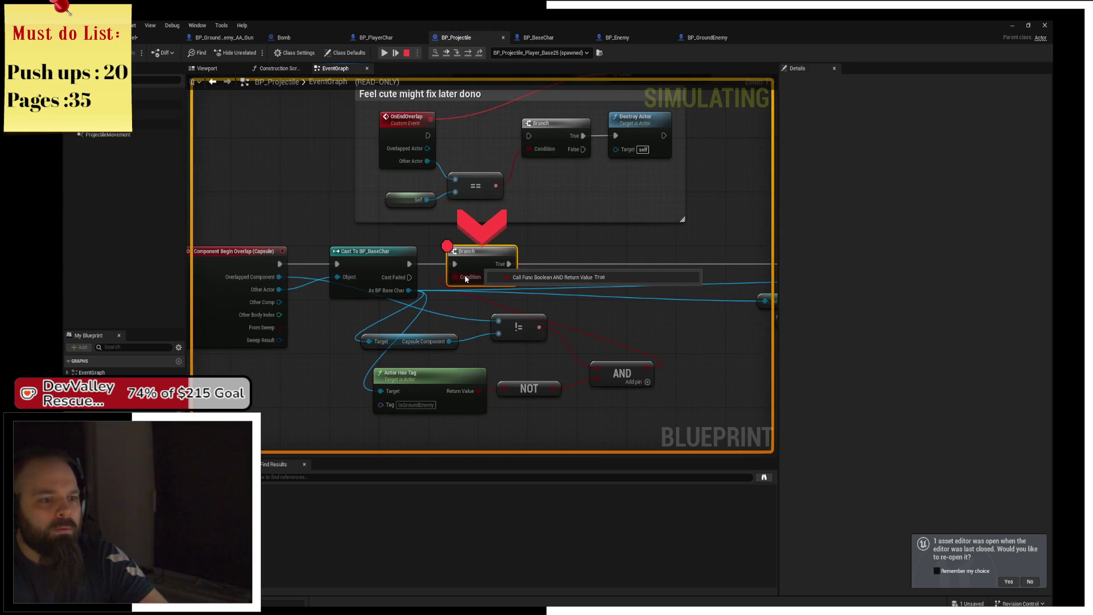
mouse_move(277, 278)
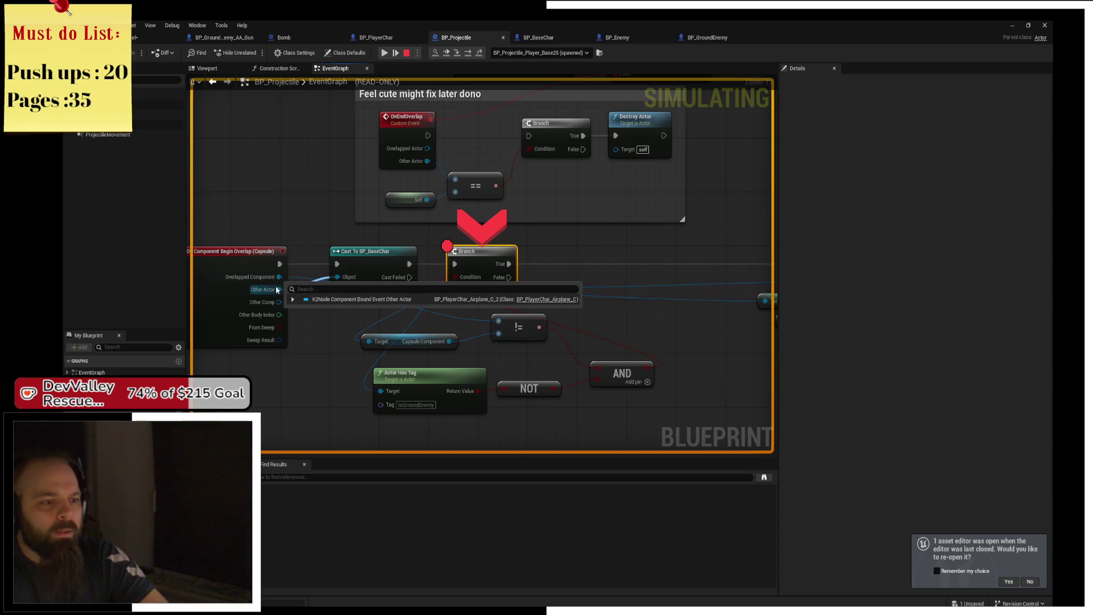
- Resume, switch the debug object to BP_Projectile2 to check its values, then stop the simulation
left_click(385, 53)
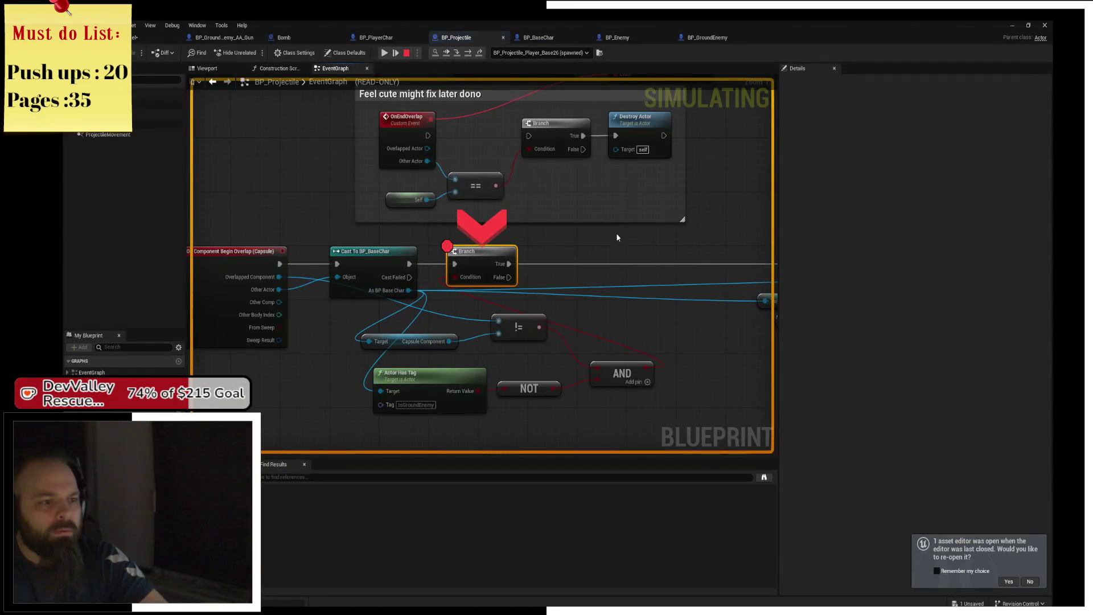
left_click(389, 54)
mouse_move(464, 278)
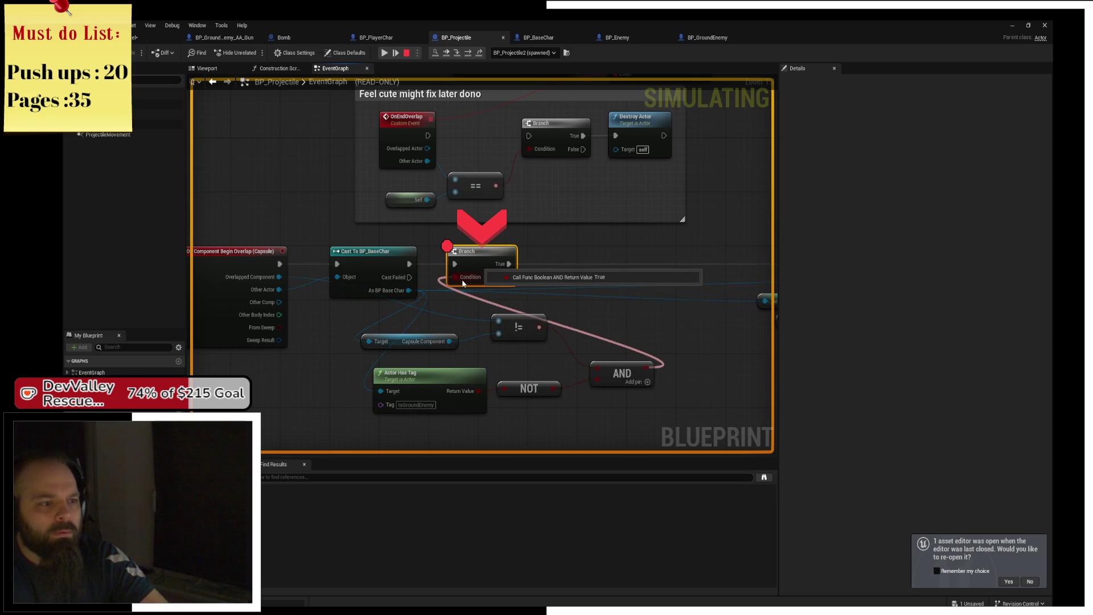
left_click(406, 53)
- Delete the Cast To BP_BaseChar node, try a new cast from Other Actor, then undo it
left_click(424, 250)
key("Delete")
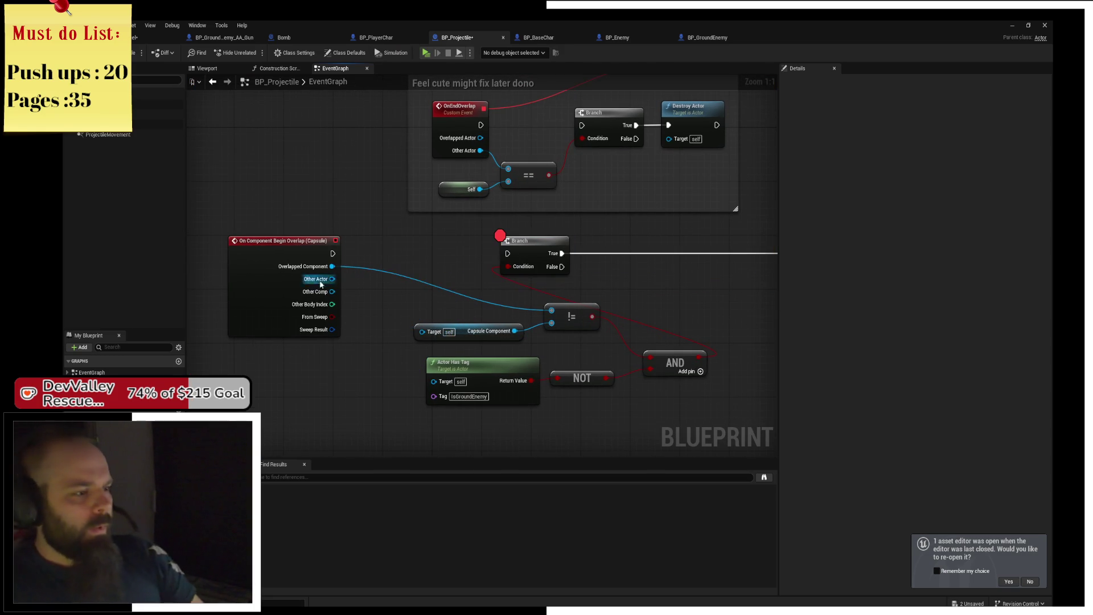
left_click_drag(331, 279, 389, 248)
type("cast to")
key("Escape")
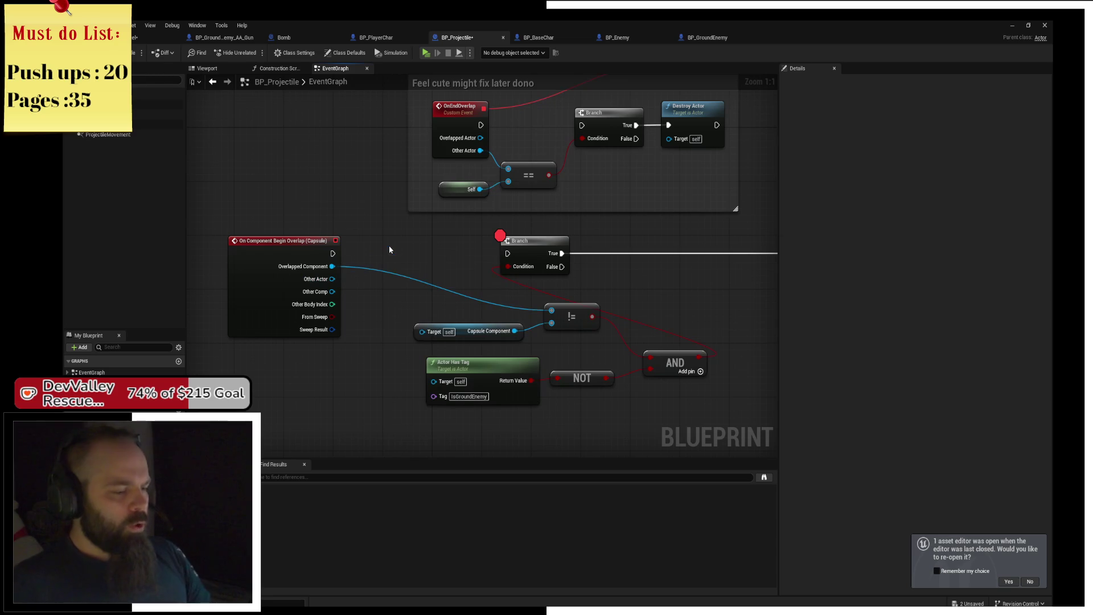
key("ctrl+z")
- Rearrange the overlap logic: shift the condition nodes right, move Branch further right, raise the tag-check nodes
left_click_drag(307, 265, 626, 384)
left_click_drag(402, 341, 478, 339)
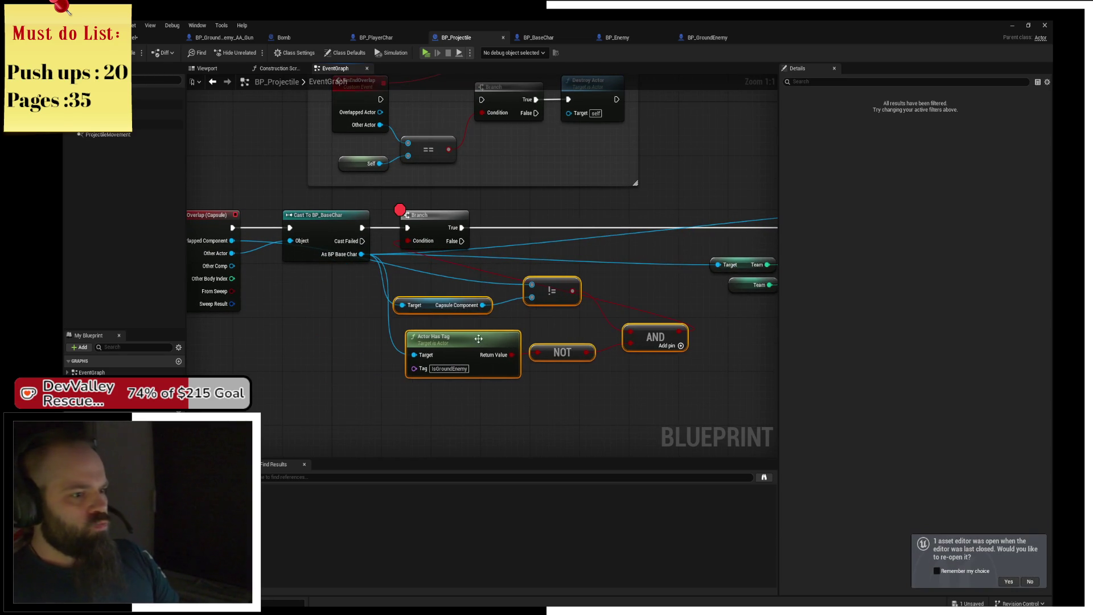
left_click(426, 309)
left_click_drag(431, 312, 437, 309)
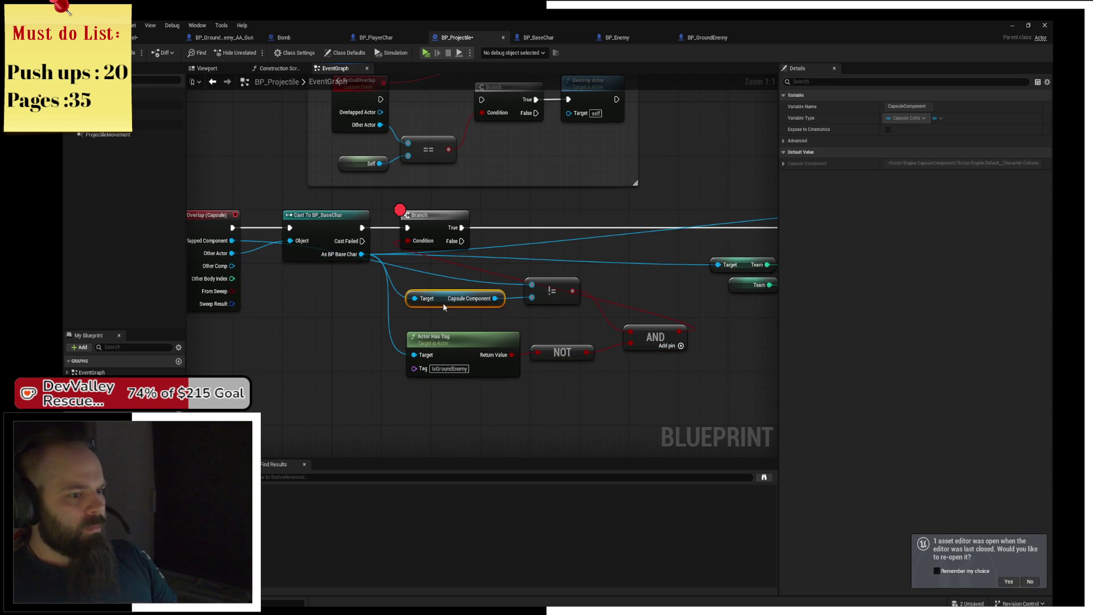
left_click(445, 311)
left_click_drag(441, 224, 730, 224)
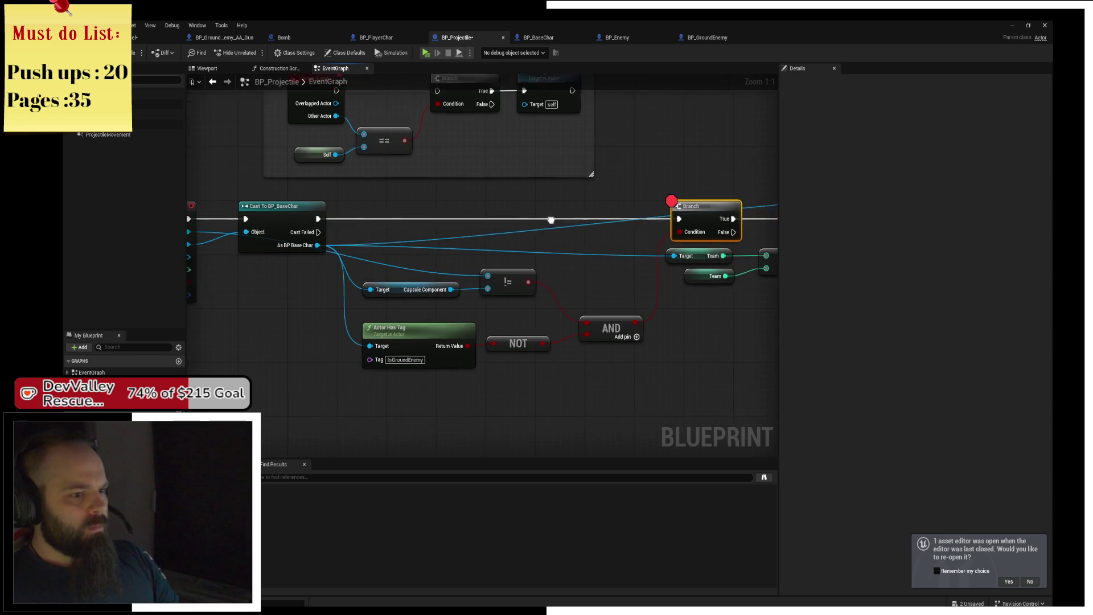
left_click_drag(398, 271, 481, 299)
left_click_drag(472, 262, 398, 342)
left_click_drag(592, 327, 585, 266)
left_click(536, 320)
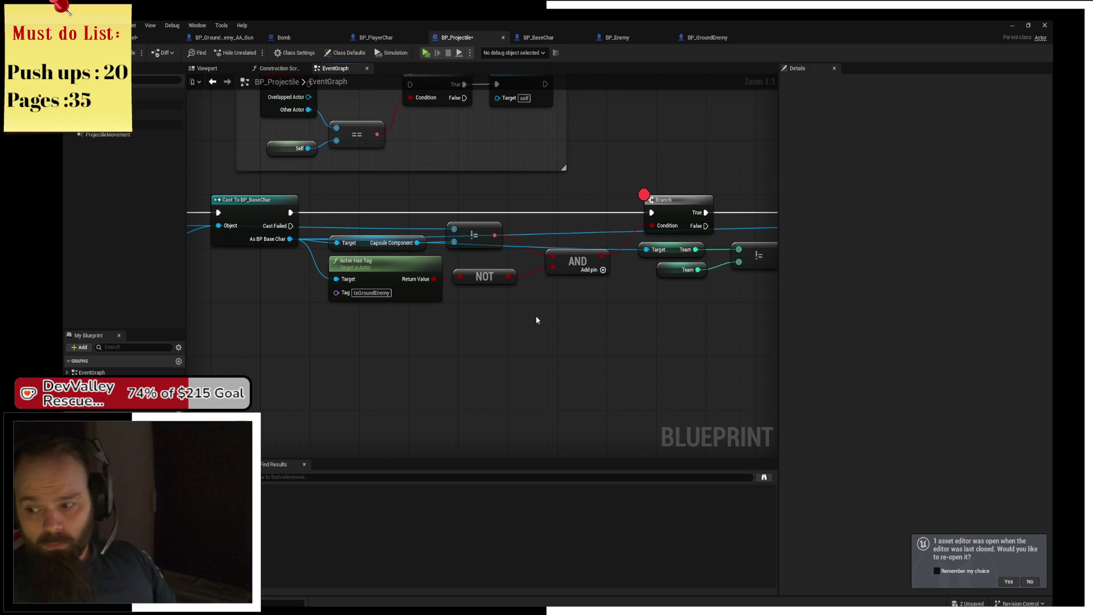
- Review the graph from the overlap event onward, nudging the NOT and not-equal nodes into place
left_click_drag(655, 225, 537, 247)
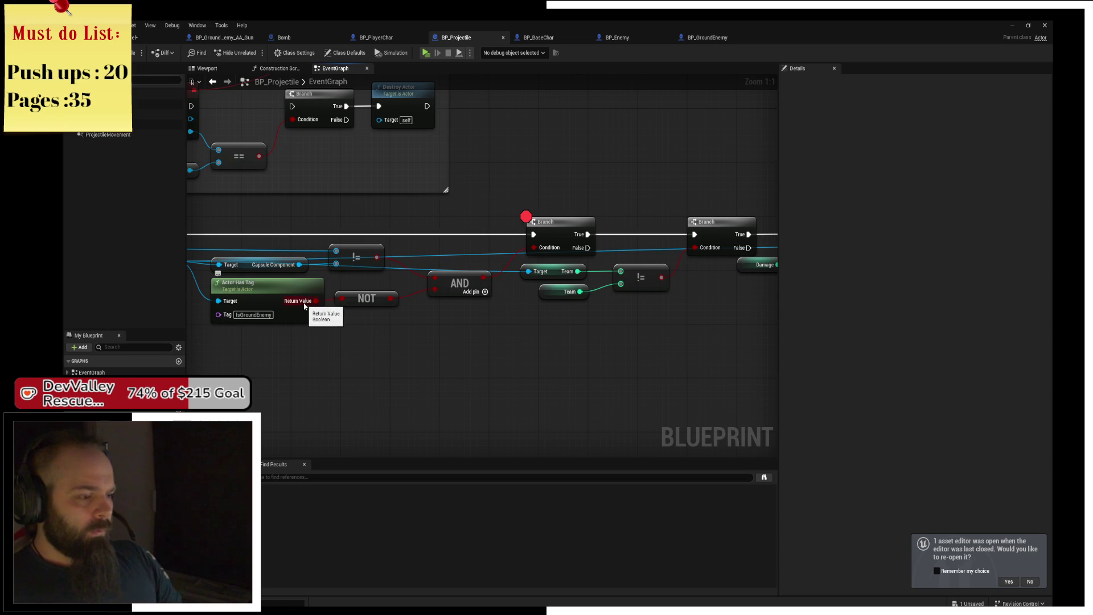
left_click_drag(303, 310, 381, 307)
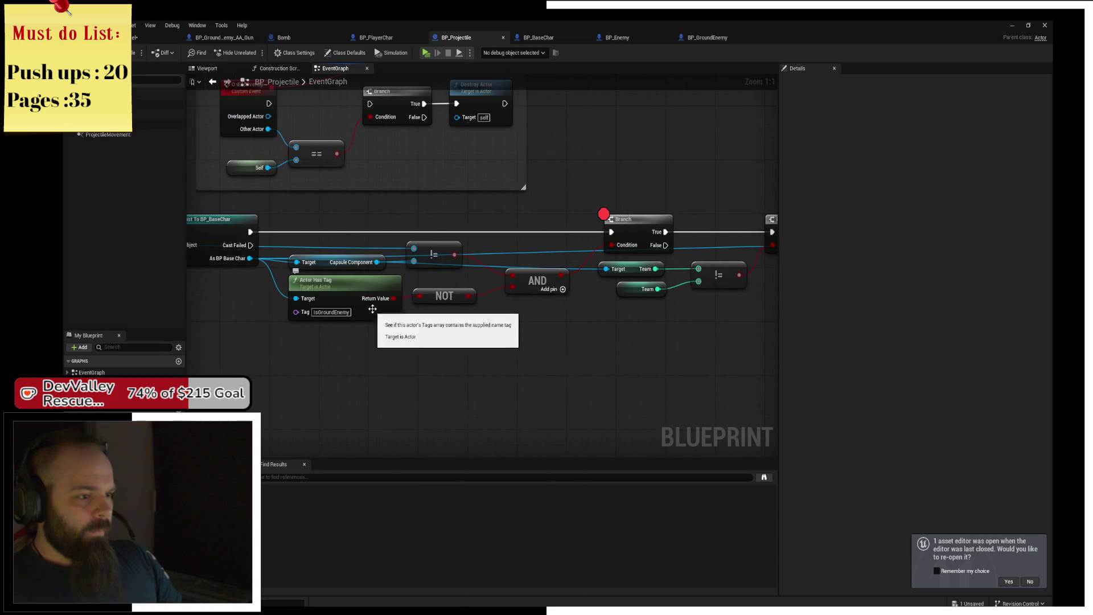
left_click(436, 296)
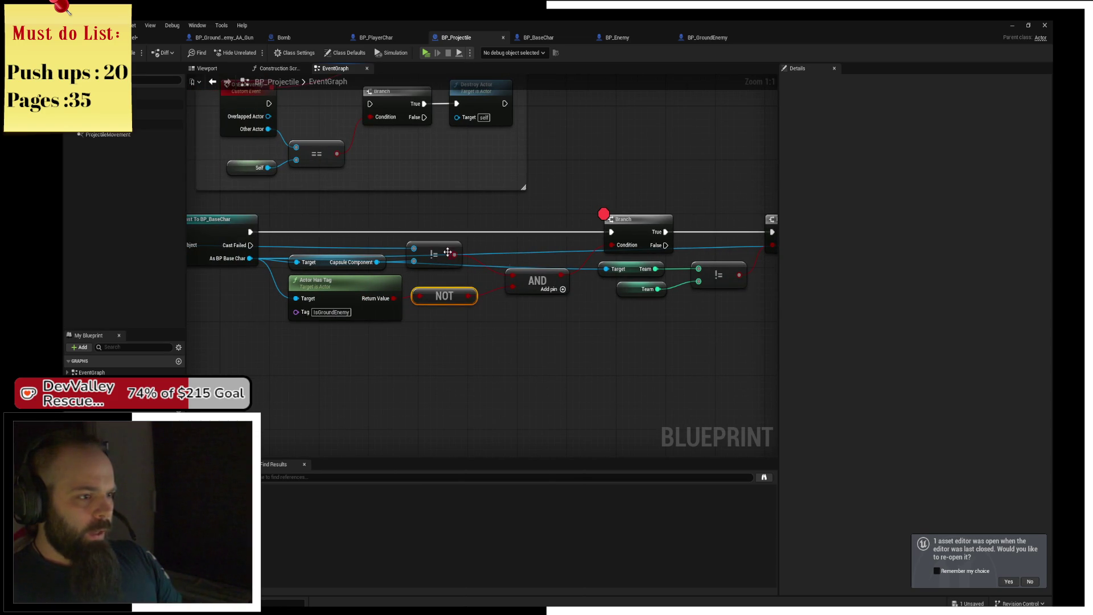
left_click_drag(429, 248, 433, 241)
left_click_drag(322, 257, 489, 276)
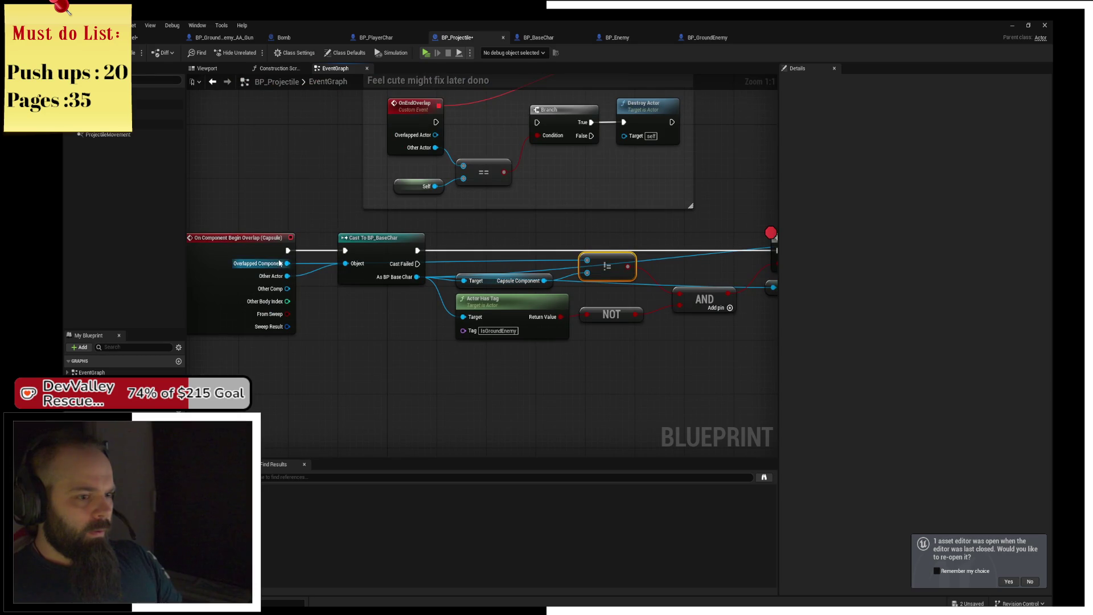
left_click_drag(506, 283, 499, 283)
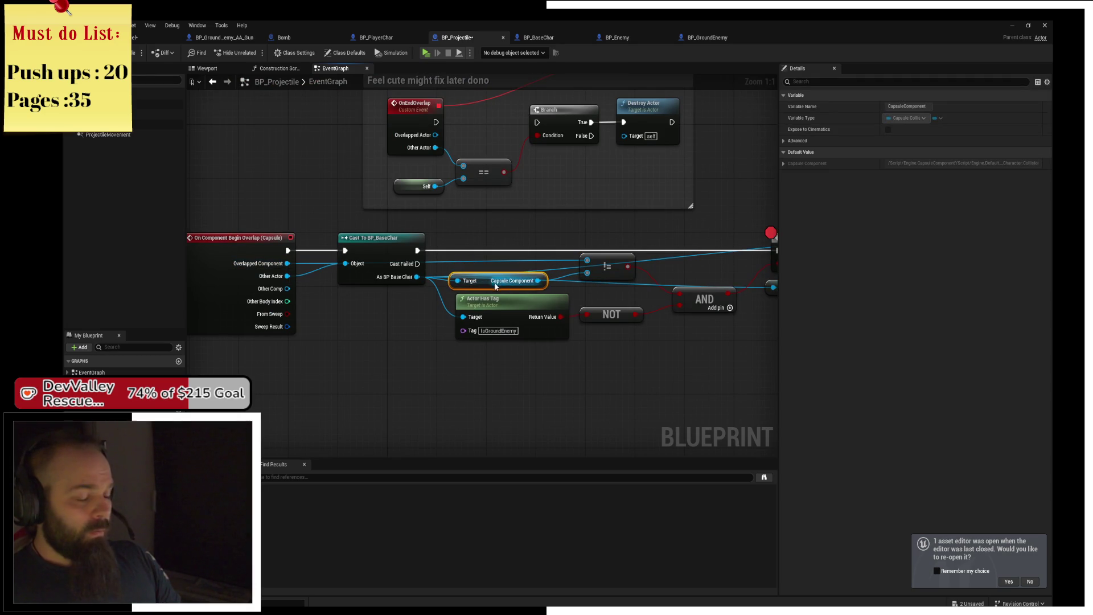
- Replace the != node with an Equal (Object) comparison fed by Overlapped Component
left_click(613, 268)
key("Delete")
mouse_move(287, 263)
left_mouse_down()
mouse_move(581, 259)
mouse_move(587, 281)
left_mouse_up()
type("==")
key("Return")
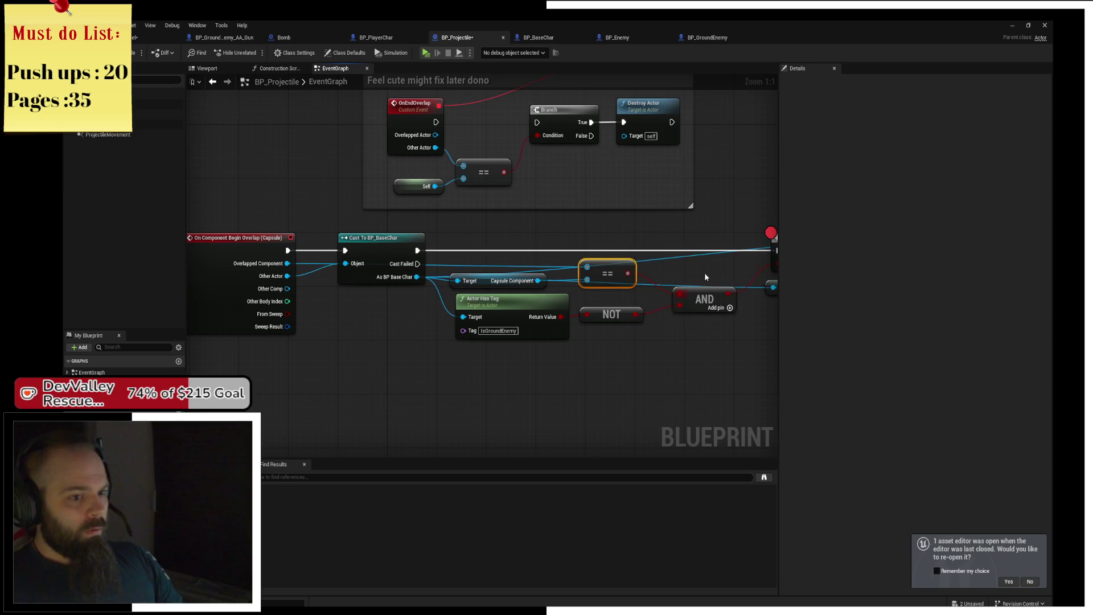
- Put a breakpoint on the second Branch node
left_click_drag(705, 277, 633, 264)
left_click_drag(757, 235, 530, 246)
left_click(643, 244)
key("F9")
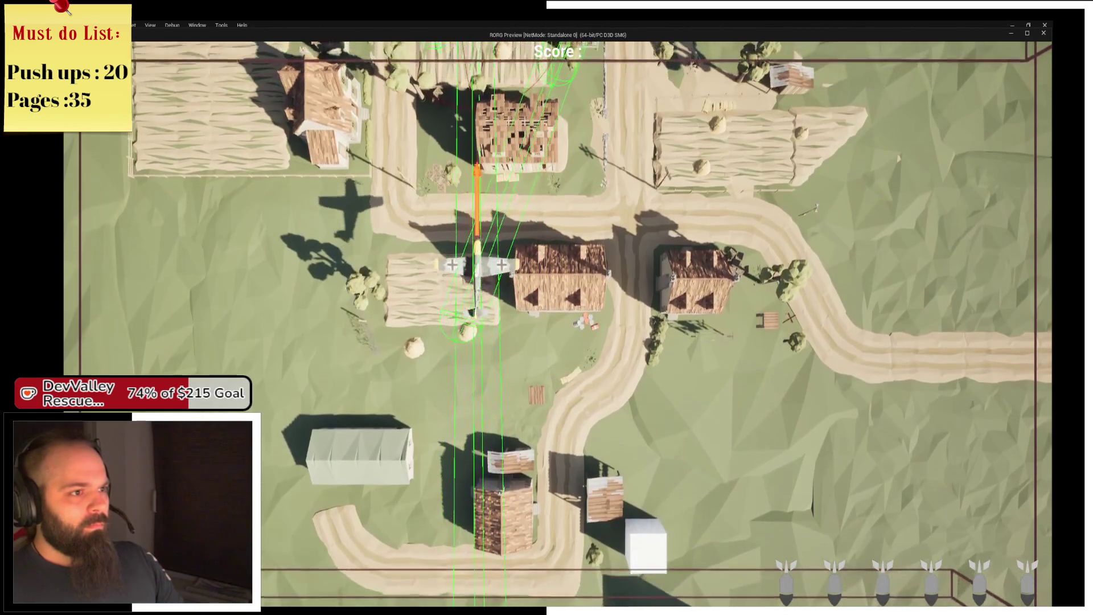
- Fly the plane left and right over the village, dropping four bombs until the Branch breakpoint pauses play
key("space")
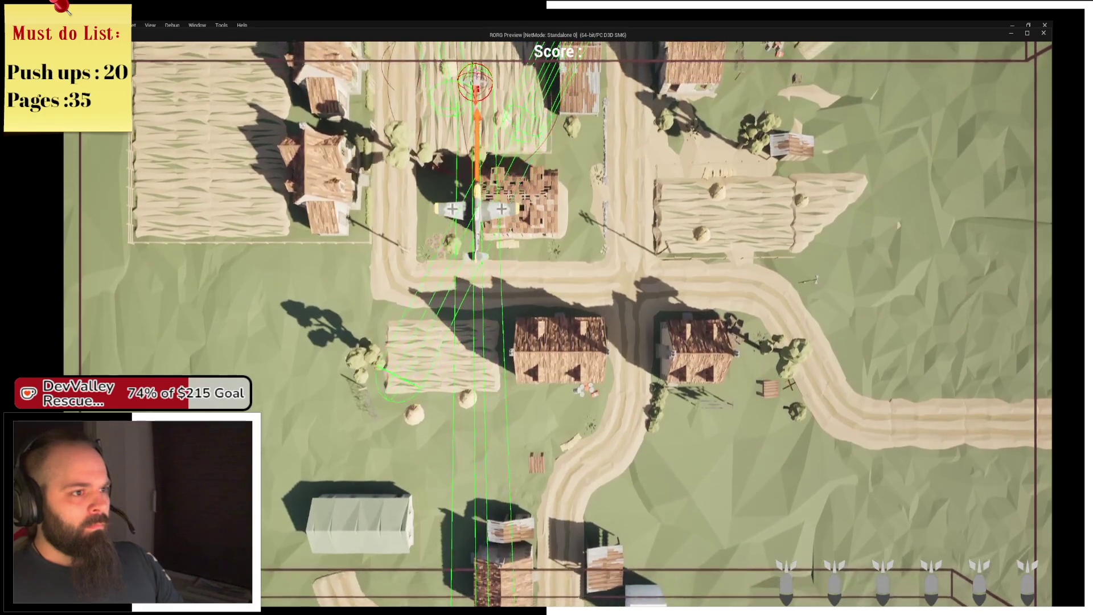
key("d")
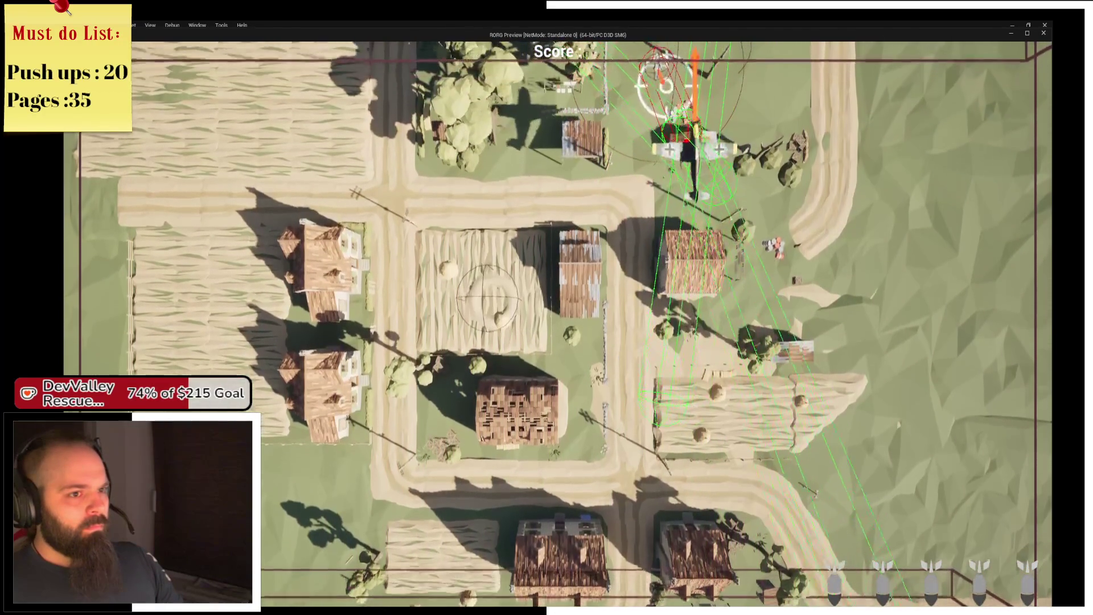
key("space")
key("a")
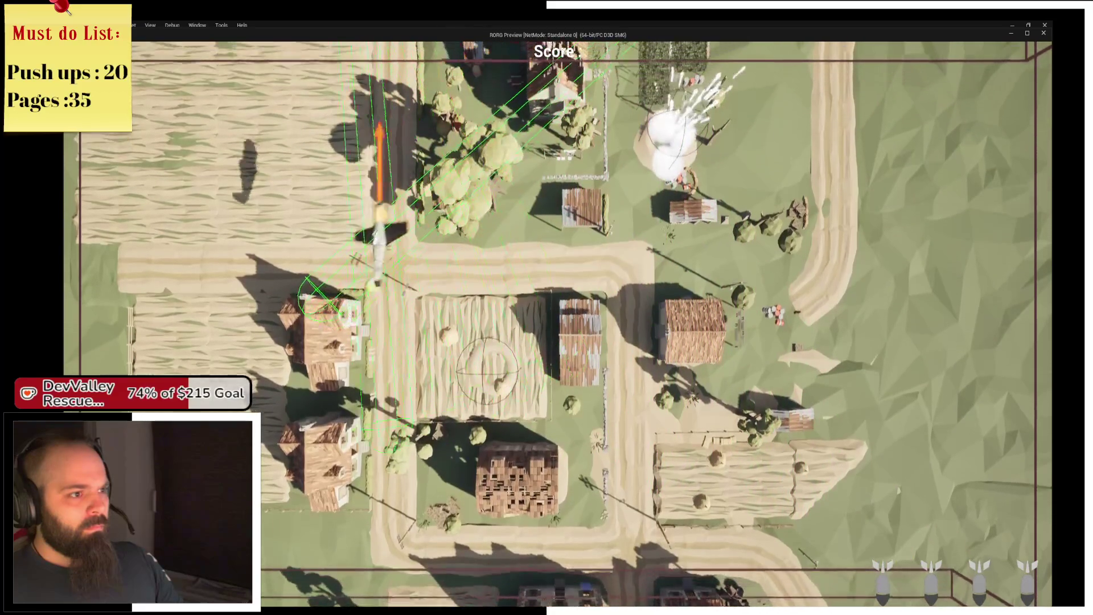
key("d")
key("d")
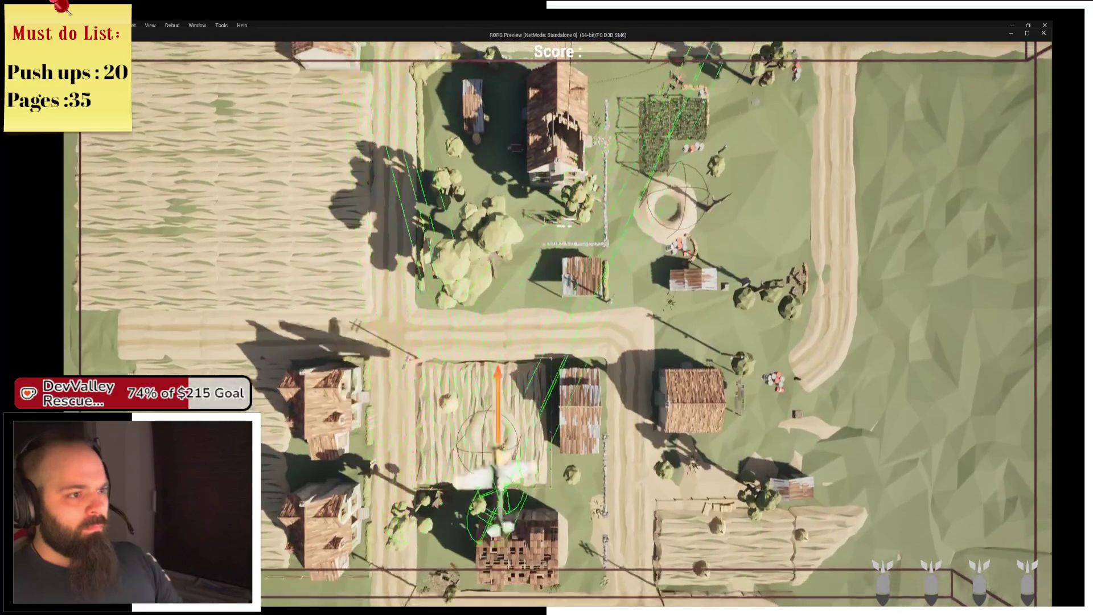
key("space")
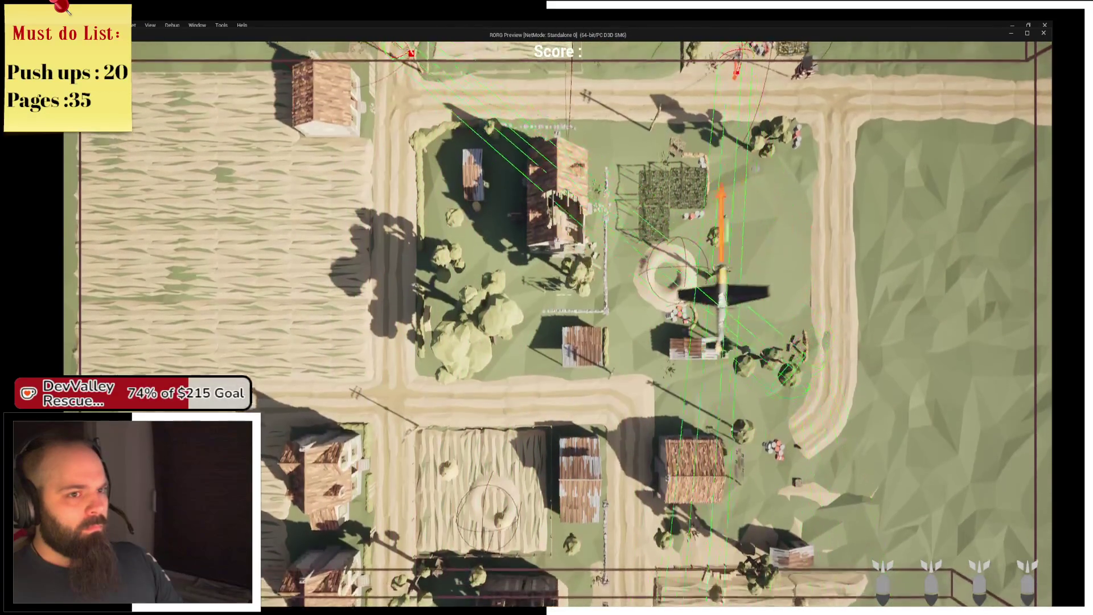
key("a")
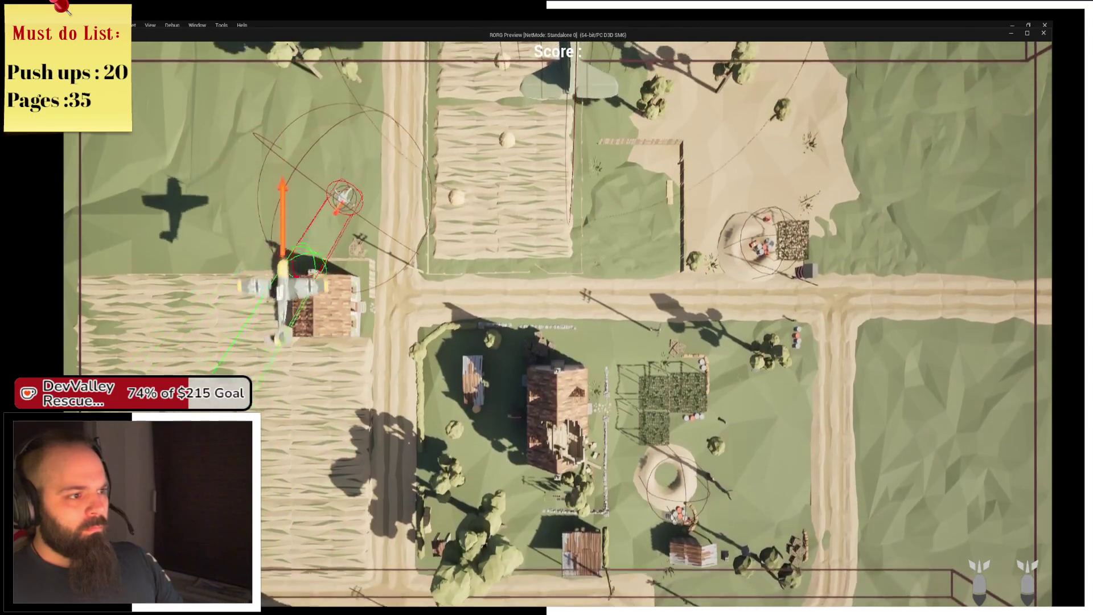
key("space")
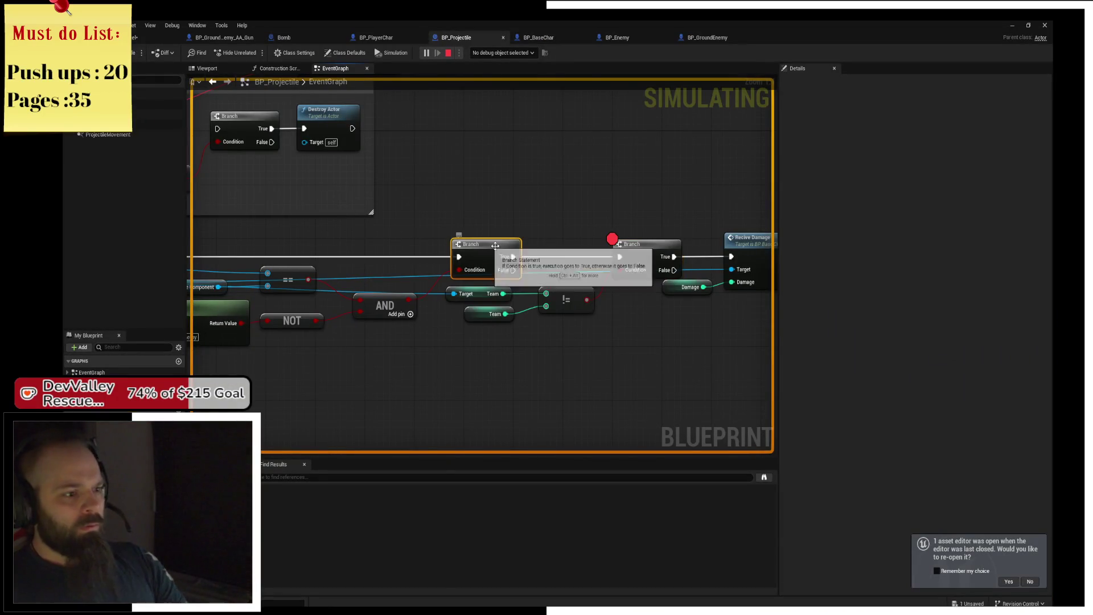
- Resume from the breakpoint and read the Branch pin debug values in the blueprint editor
key("F8")
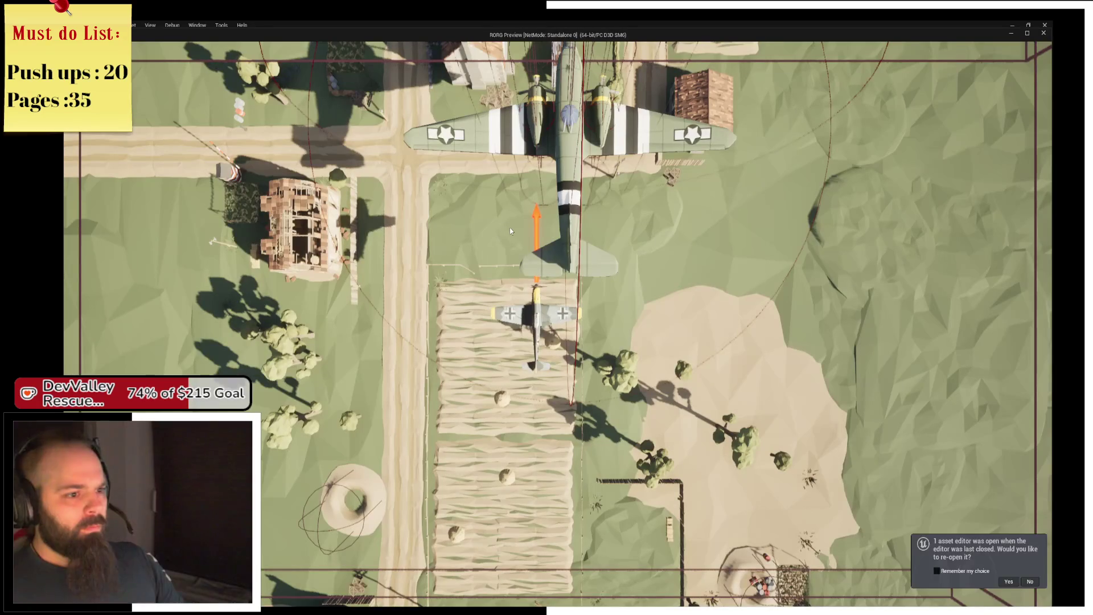
key("alt+Tab")
mouse_move(254, 270)
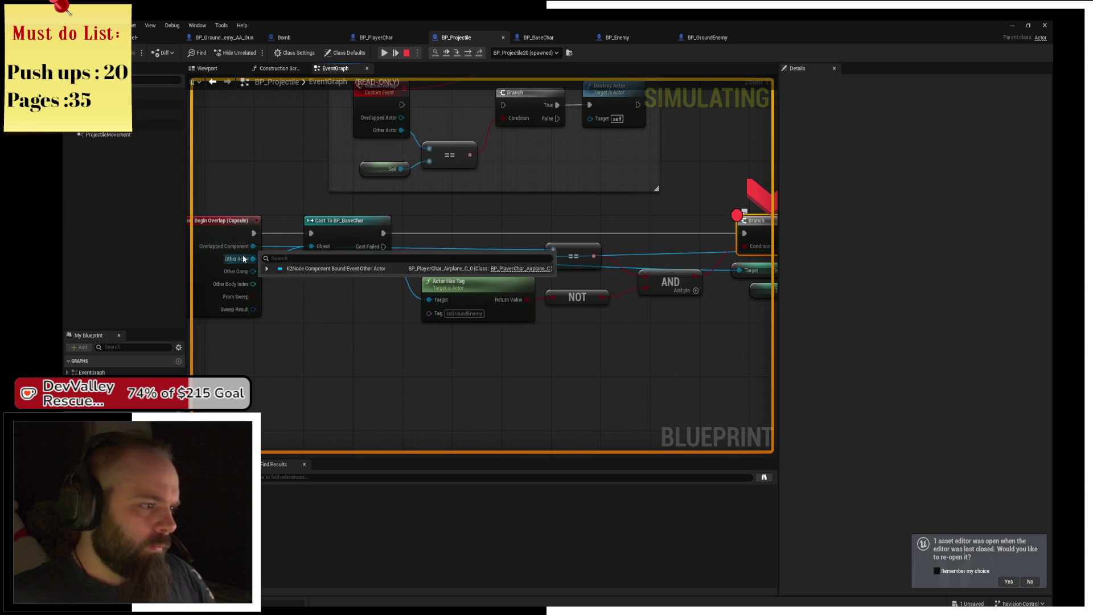
left_click(384, 56)
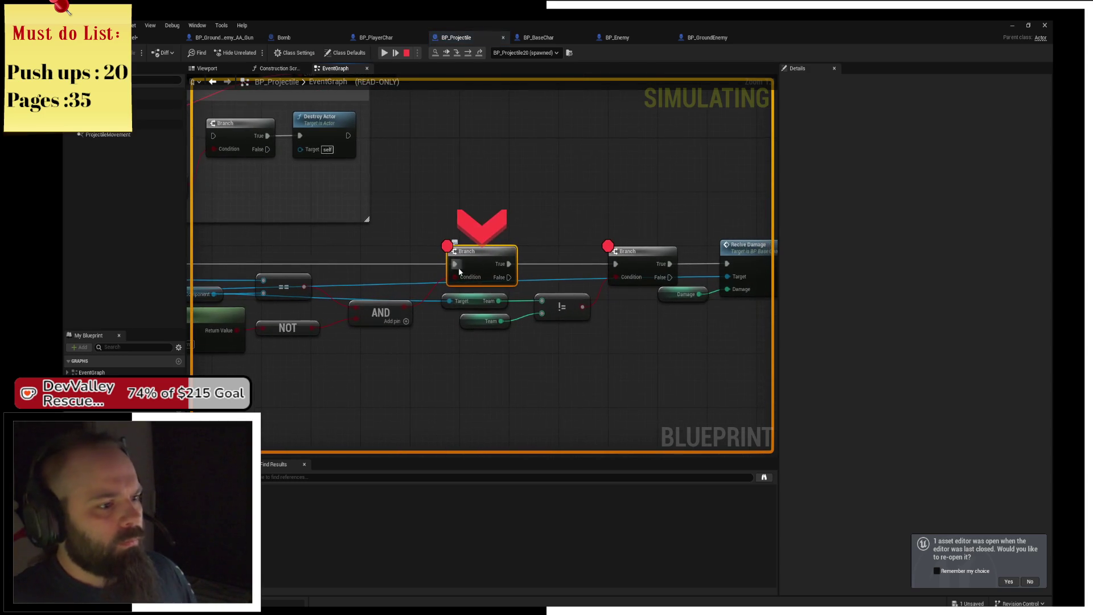
- Choose a BP_Projectile instance as the debug object, then stop the play session
left_click(525, 53)
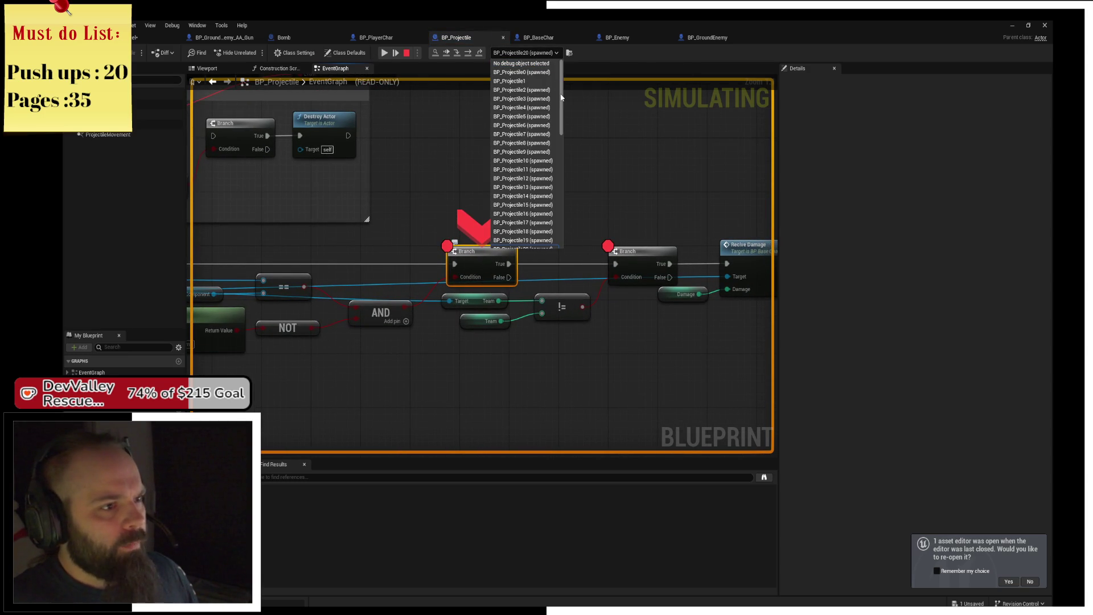
left_click_drag(560, 96, 570, 246)
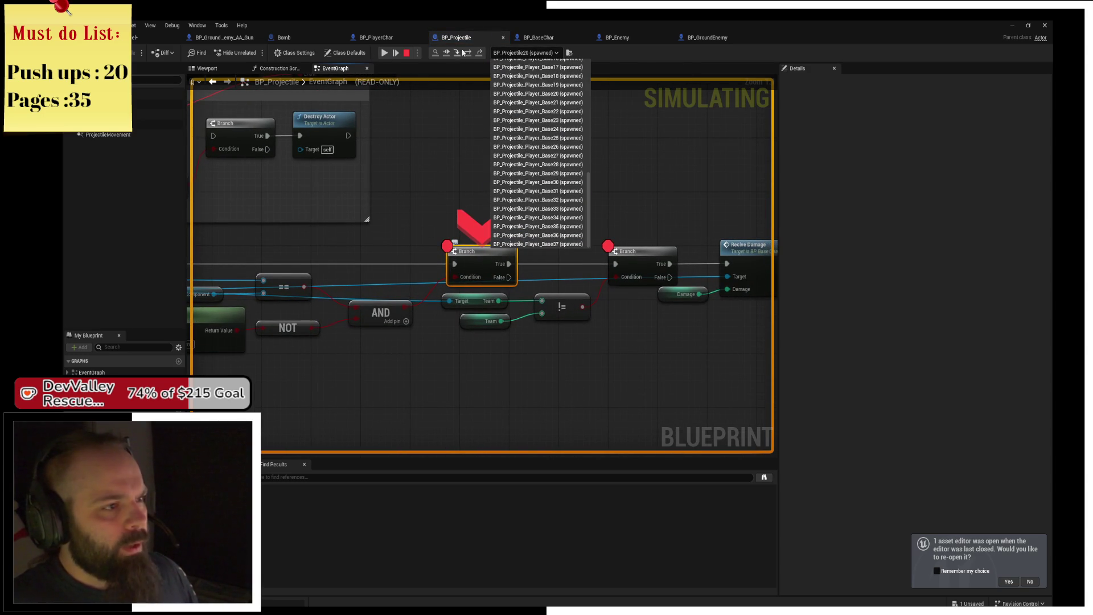
left_click(388, 56)
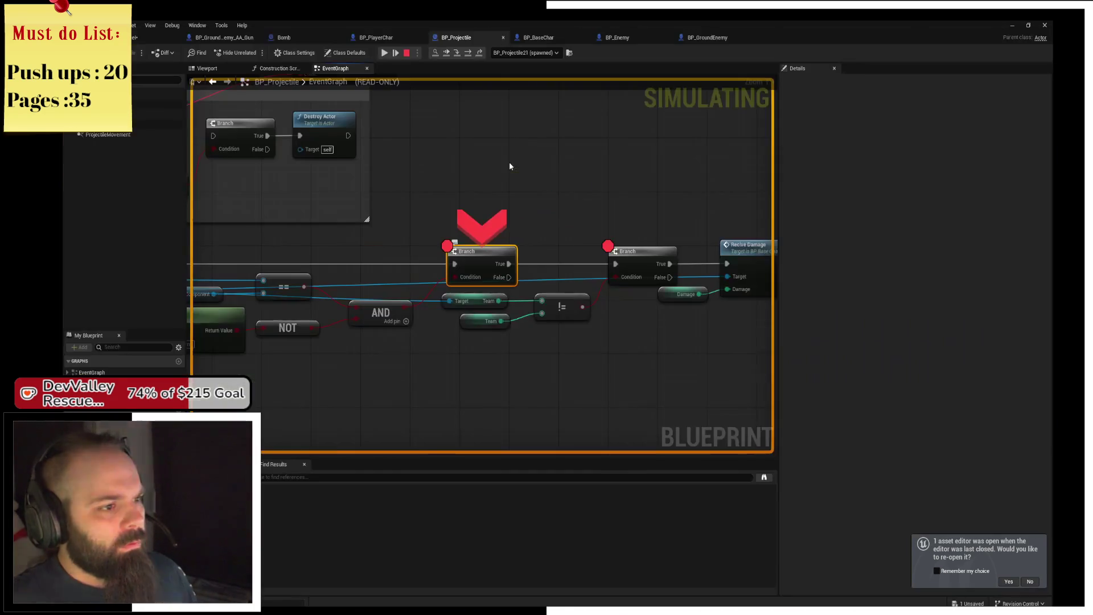
left_click(395, 55)
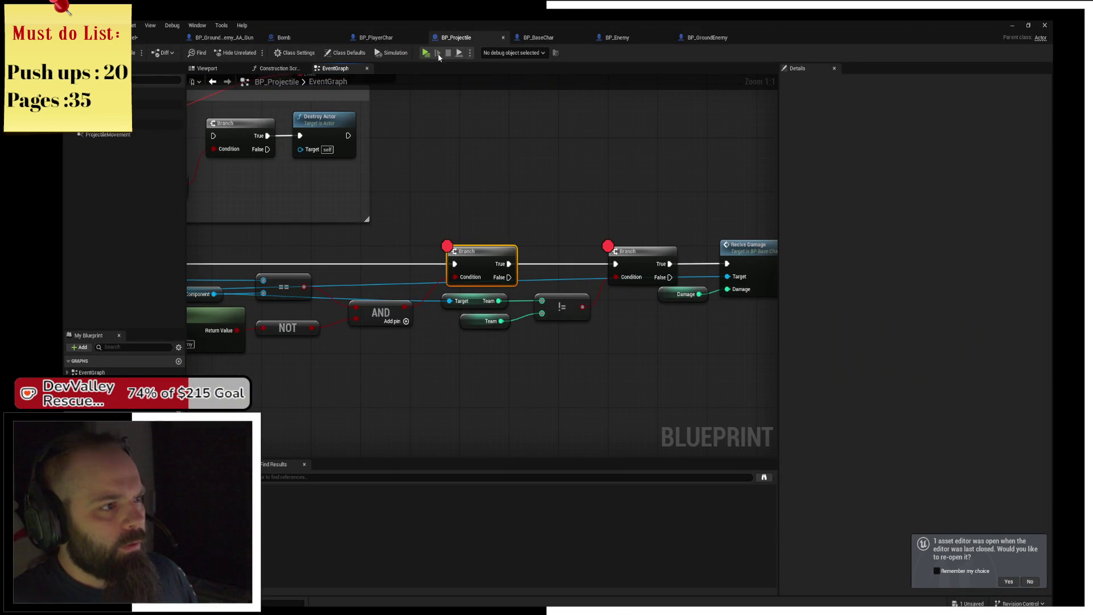
- Remove the breakpoint from the second Branch node, keeping the first Branch's breakpoint
left_click(647, 267)
key("F9")
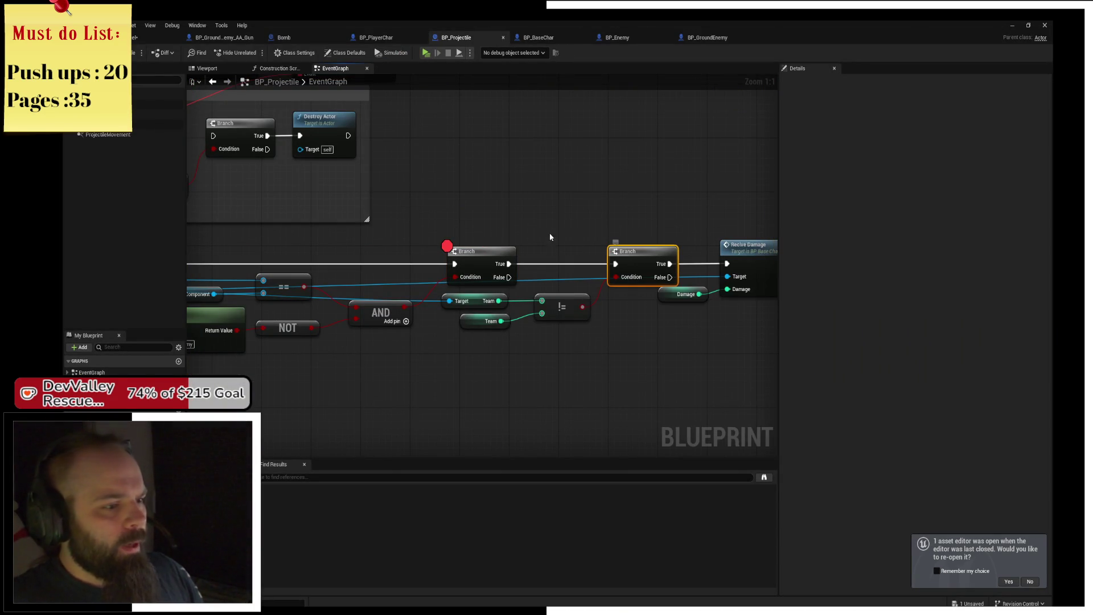
left_click(478, 250)
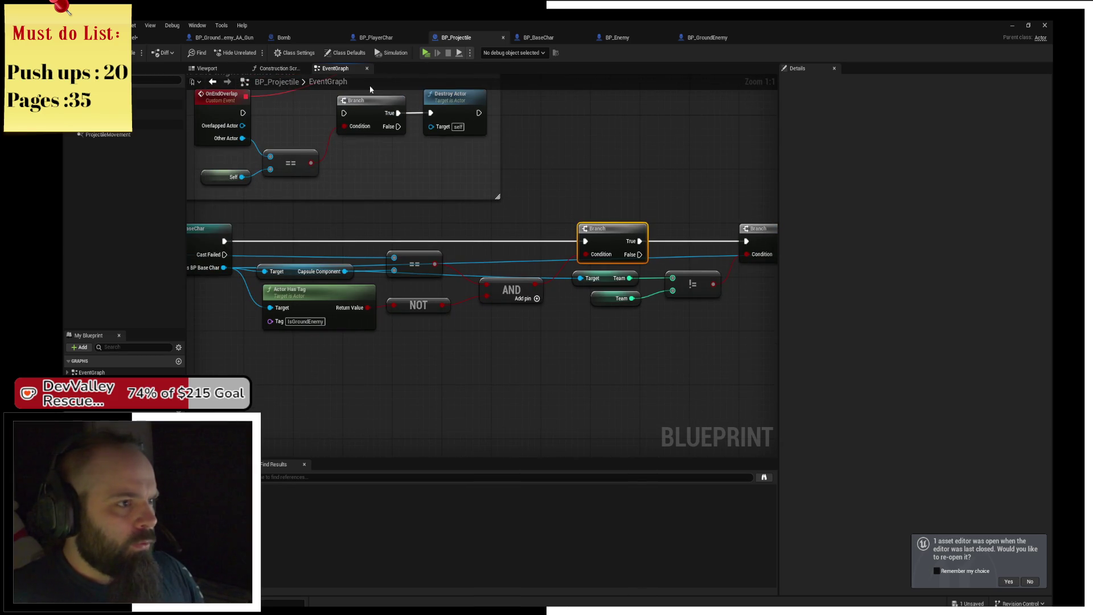
- Check the Tags on BP_Enemy and BP_GroundEnemy, then go back to the level editor
left_click(620, 40)
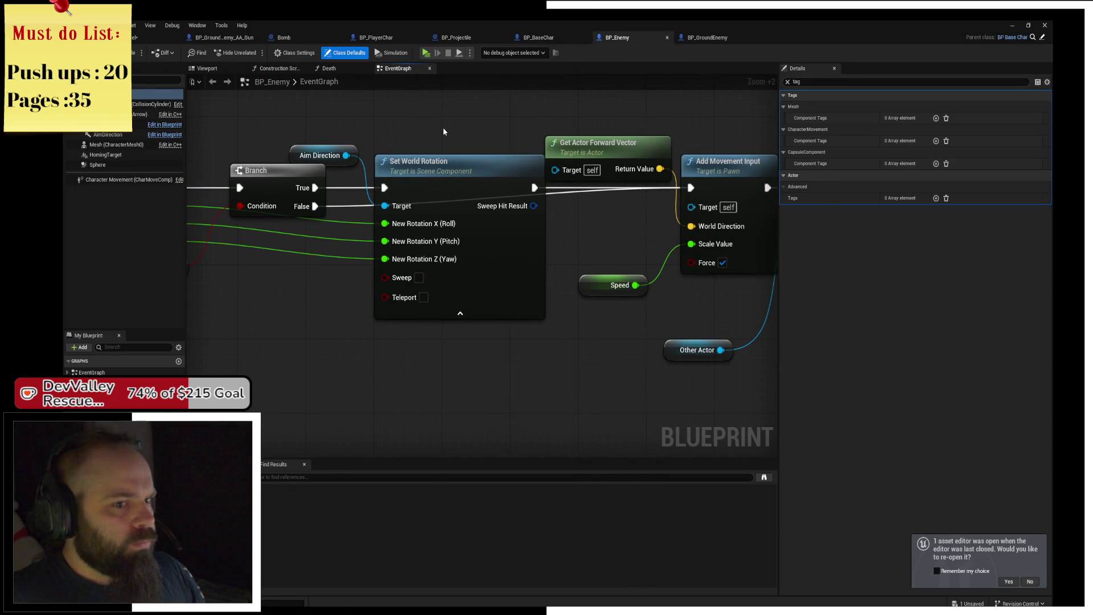
left_click(705, 38)
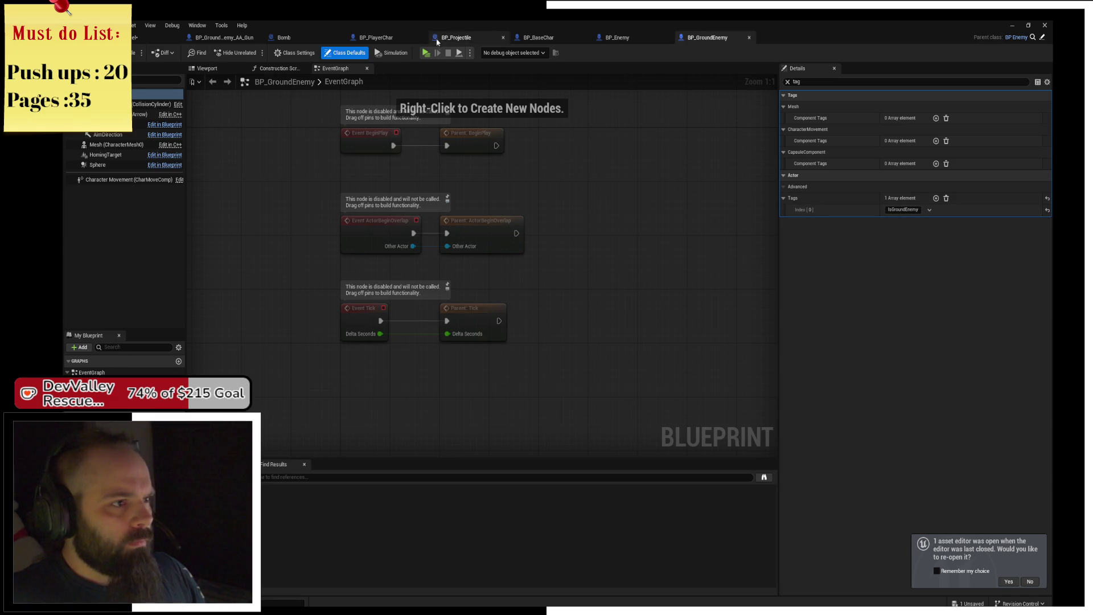
left_click(135, 38)
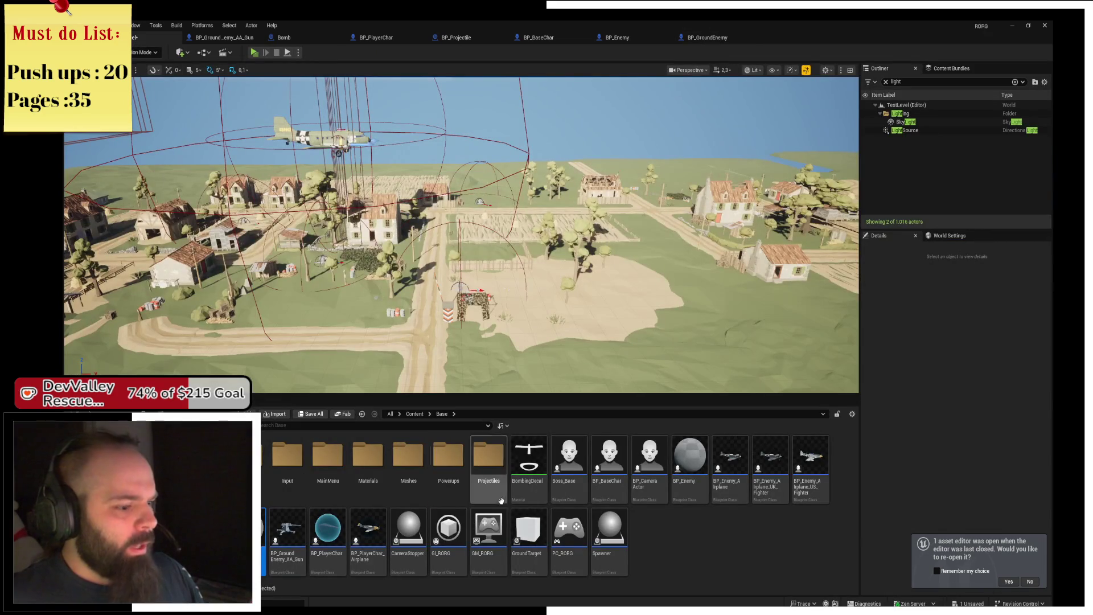
- Open BP_Enemy_Engine from the Bosses/Bomber folder and view its class settings, defaults and event graph
double_click(246, 455)
double_click(287, 456)
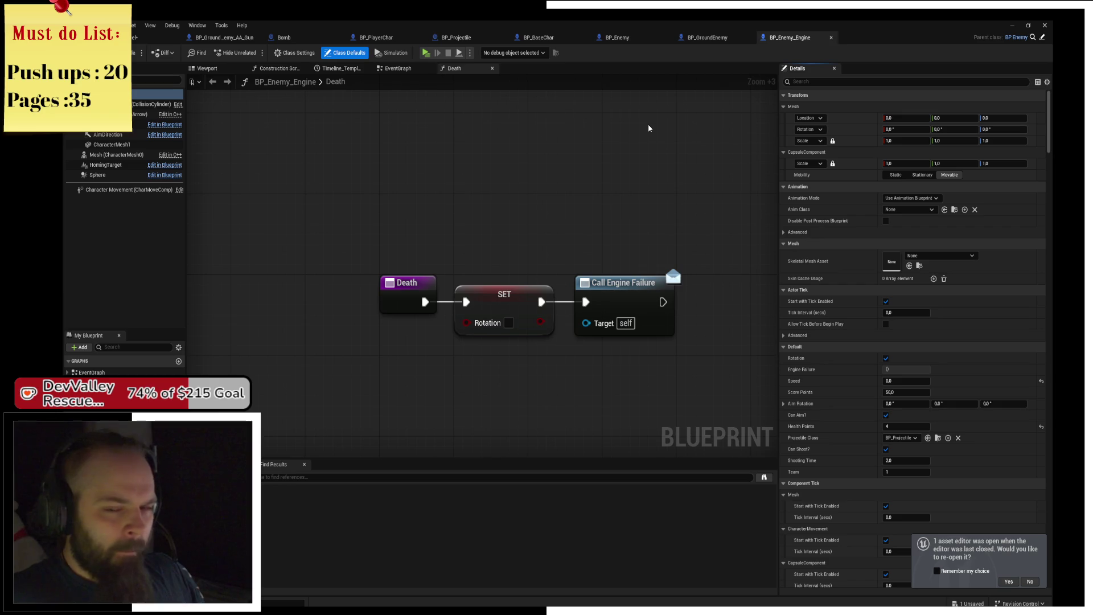
left_click(312, 56)
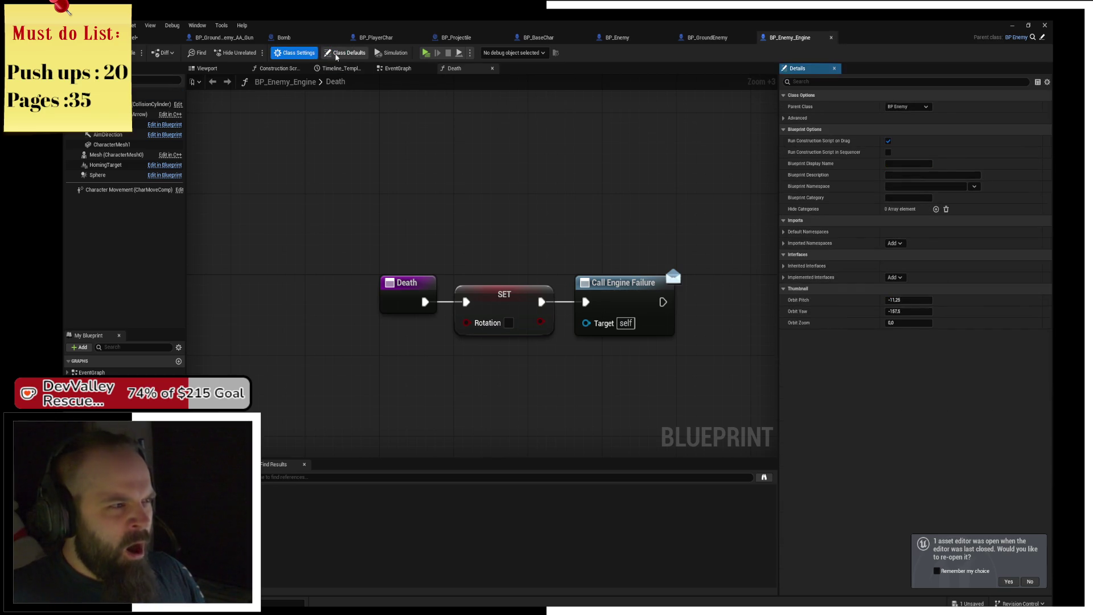
left_click(353, 53)
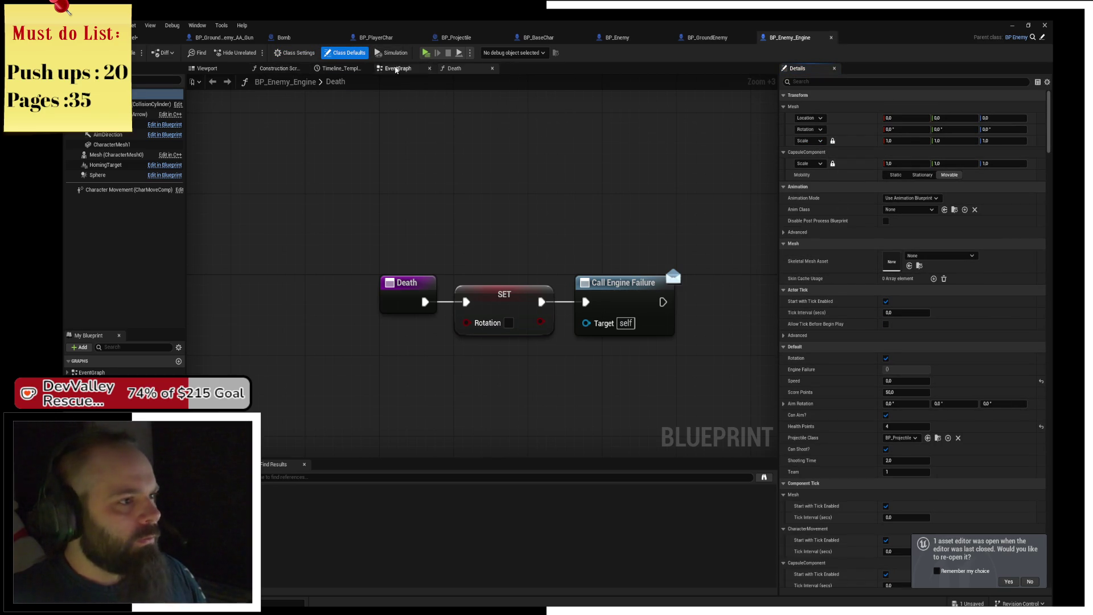
left_click(395, 69)
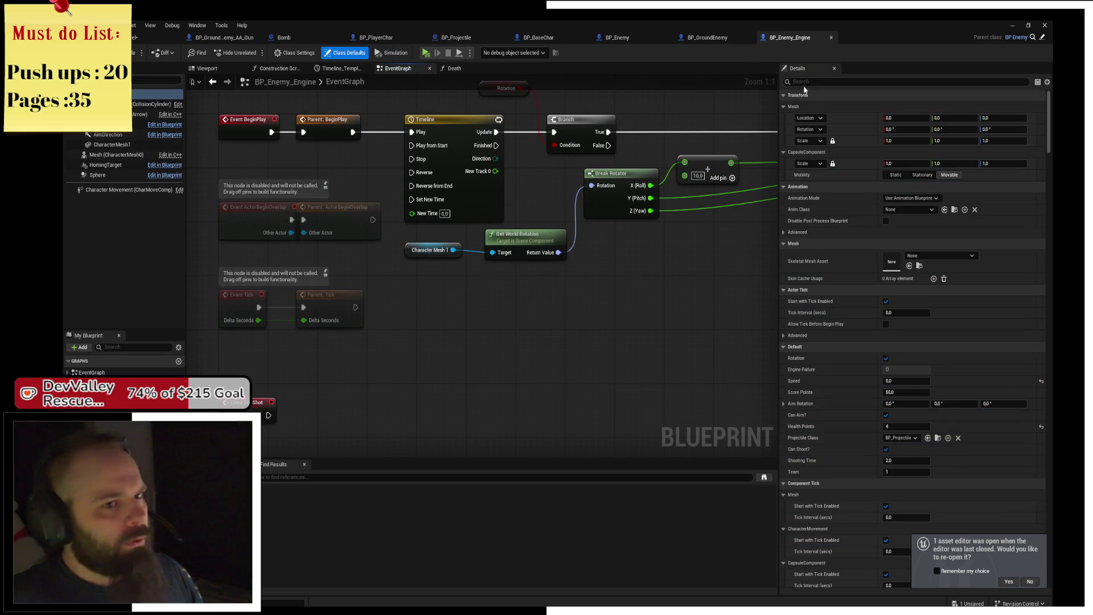
- Search BP_Enemy_Engine's properties for 'tag', finding its tag arrays empty, then return to BP_Projectile's graph
type("rws")
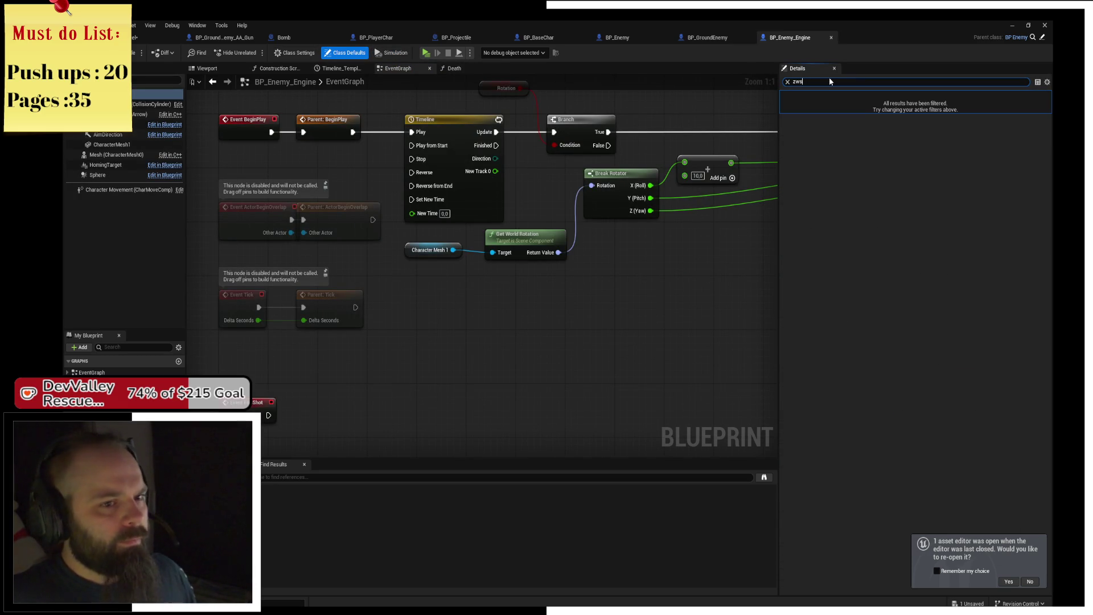
key("BackSpace")
key("BackSpace")
key("BackSpace")
type("tah")
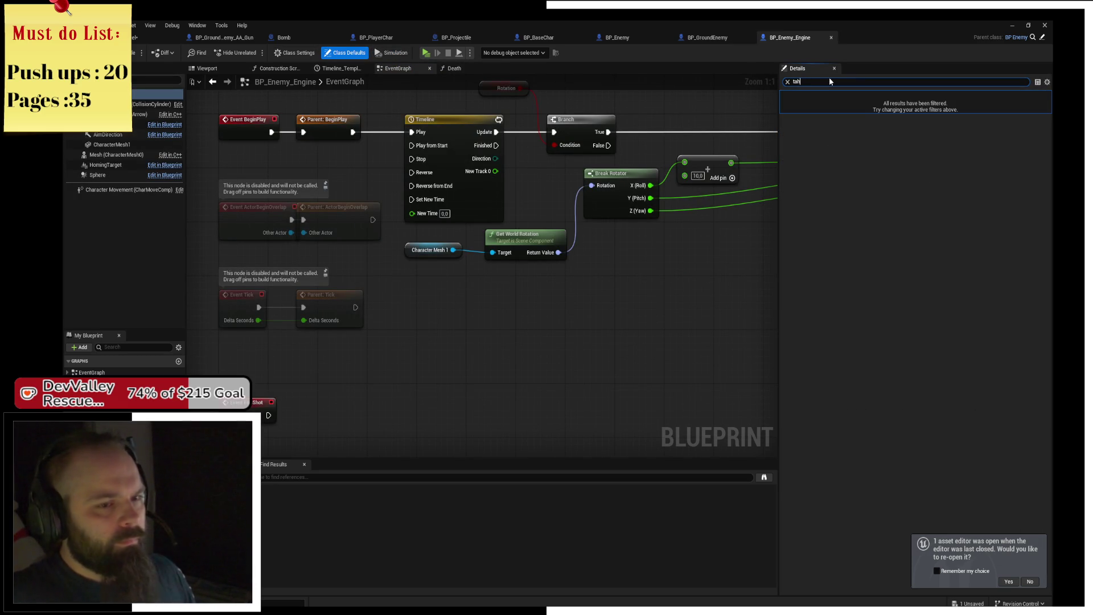
key("BackSpace")
type("g")
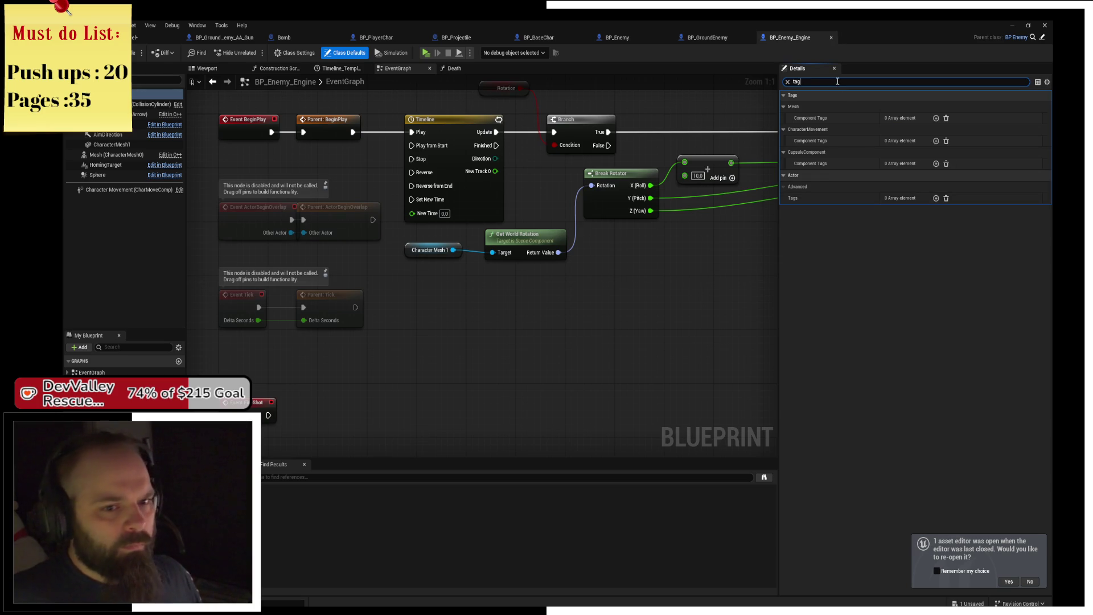
mouse_move(675, 166)
left_mouse_down()
mouse_move(544, 202)
mouse_move(551, 136)
left_mouse_up()
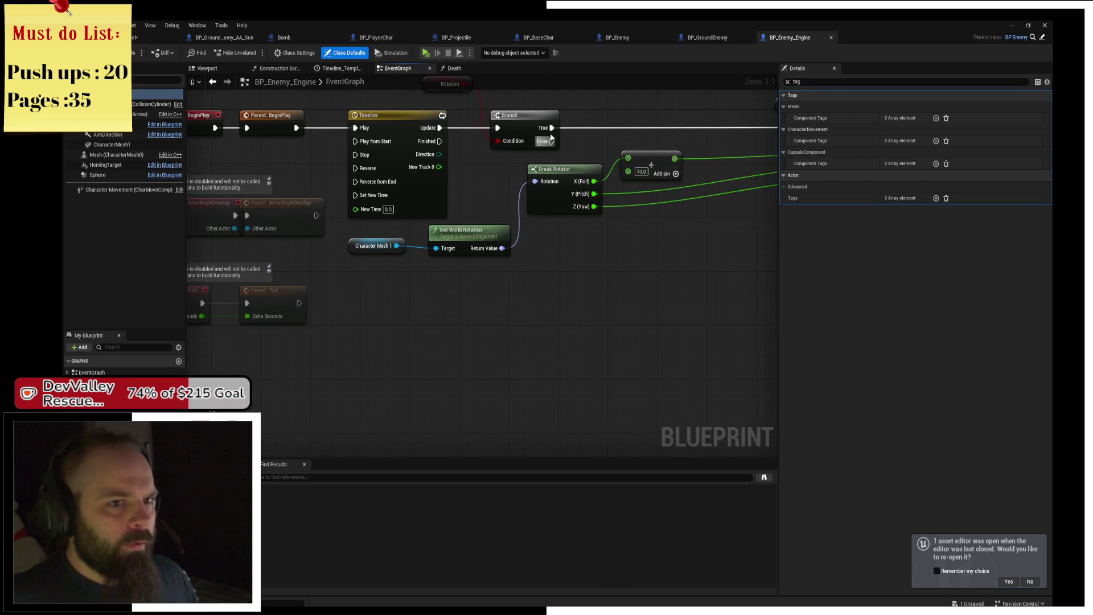
scroll(534, 260, "down", 2)
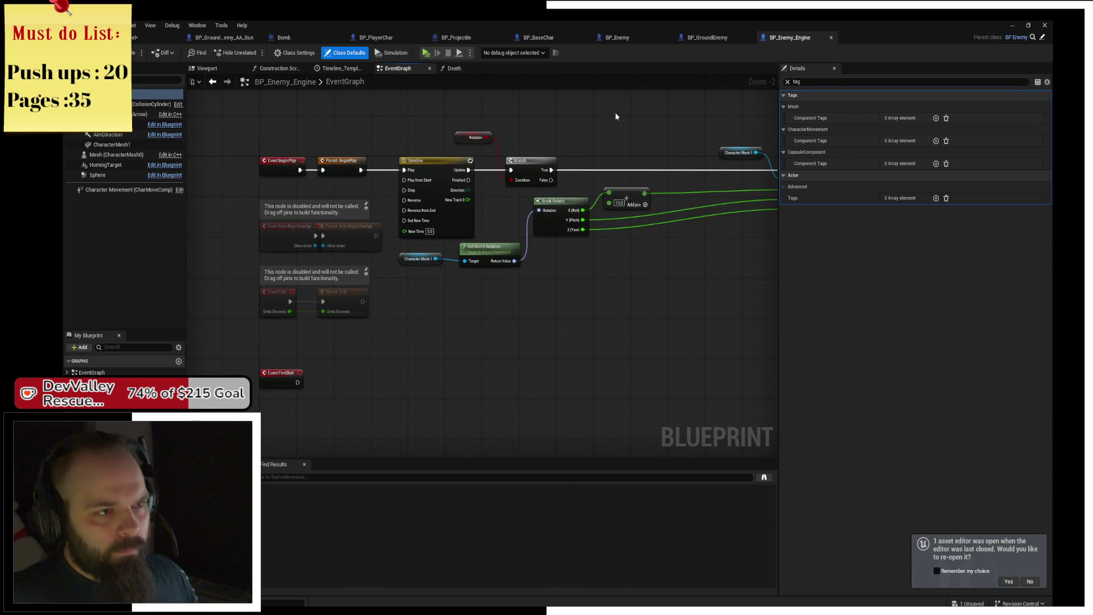
left_click(456, 37)
scroll(376, 230, "up", 4)
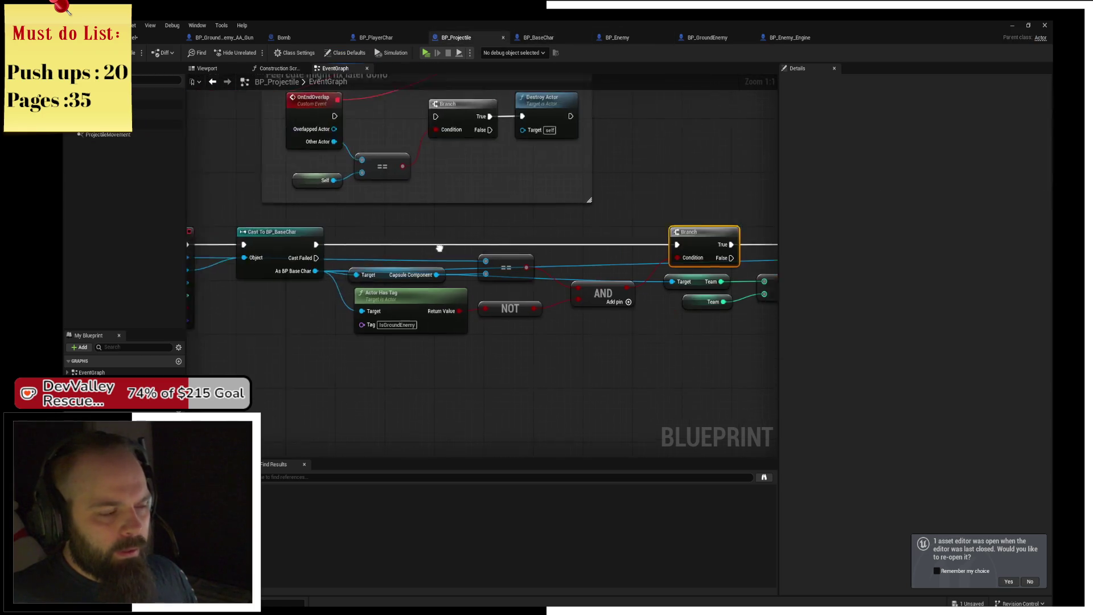
- Save the blueprints and move the Capsule Component getter and == node beside the cast logic
key("ctrl+s")
left_click(321, 204)
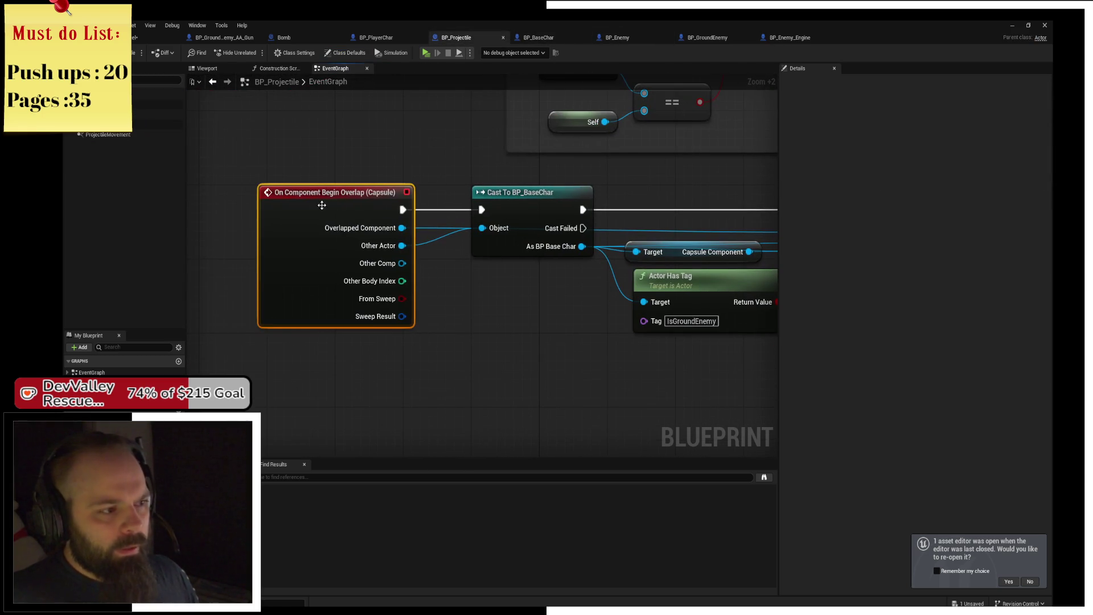
left_click(521, 210)
left_click_drag(523, 189, 423, 191)
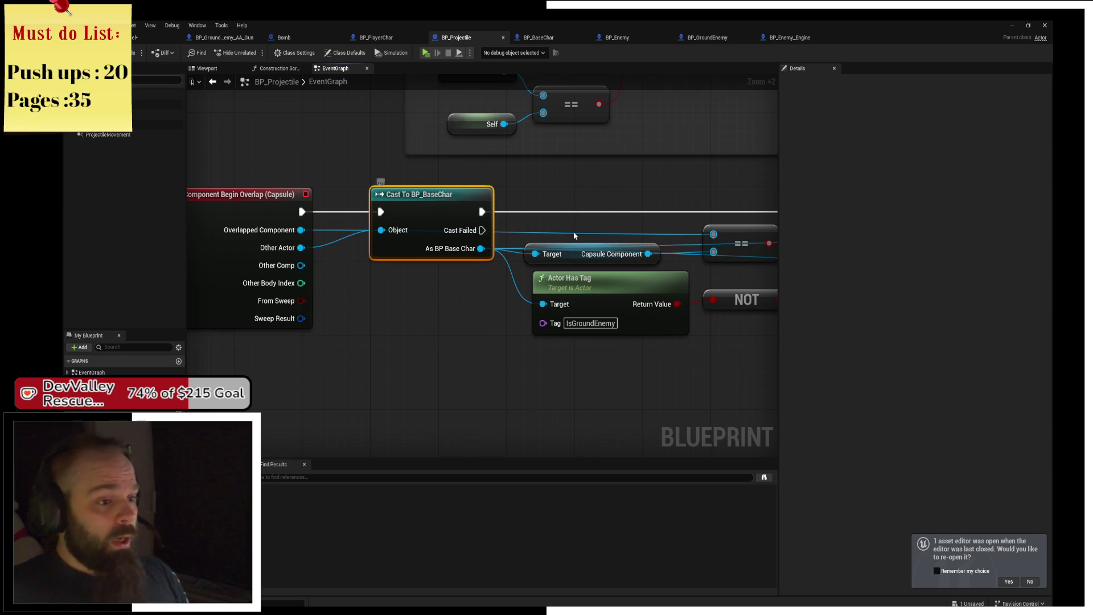
mouse_move(573, 249)
left_mouse_down()
mouse_move(487, 248)
mouse_move(494, 280)
left_mouse_up()
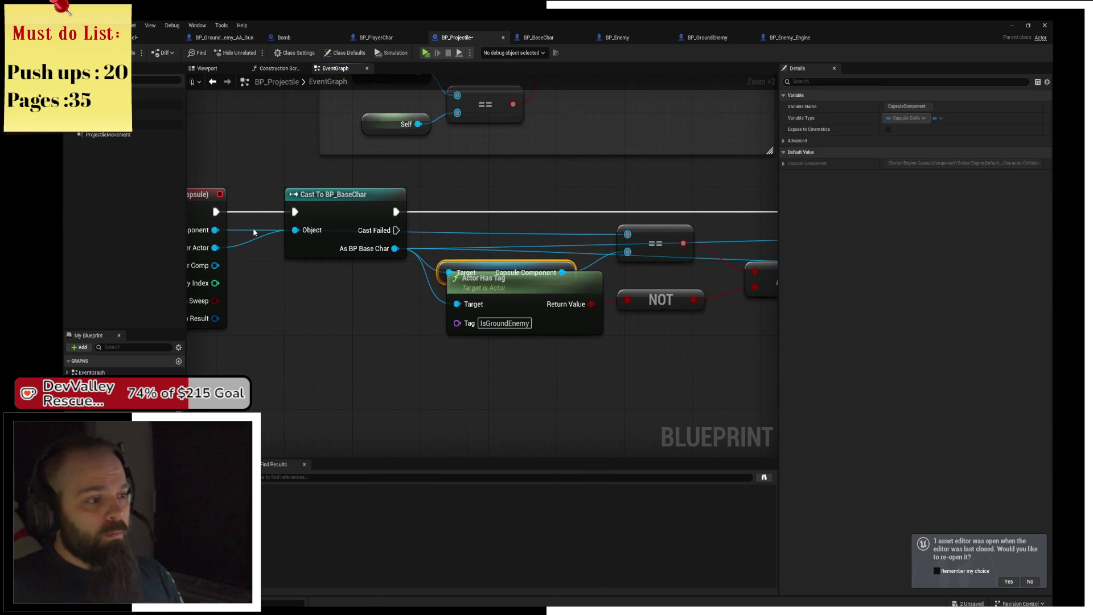
left_click_drag(668, 242, 601, 220)
mouse_move(491, 261)
left_mouse_down()
mouse_move(540, 249)
mouse_move(503, 217)
left_mouse_up()
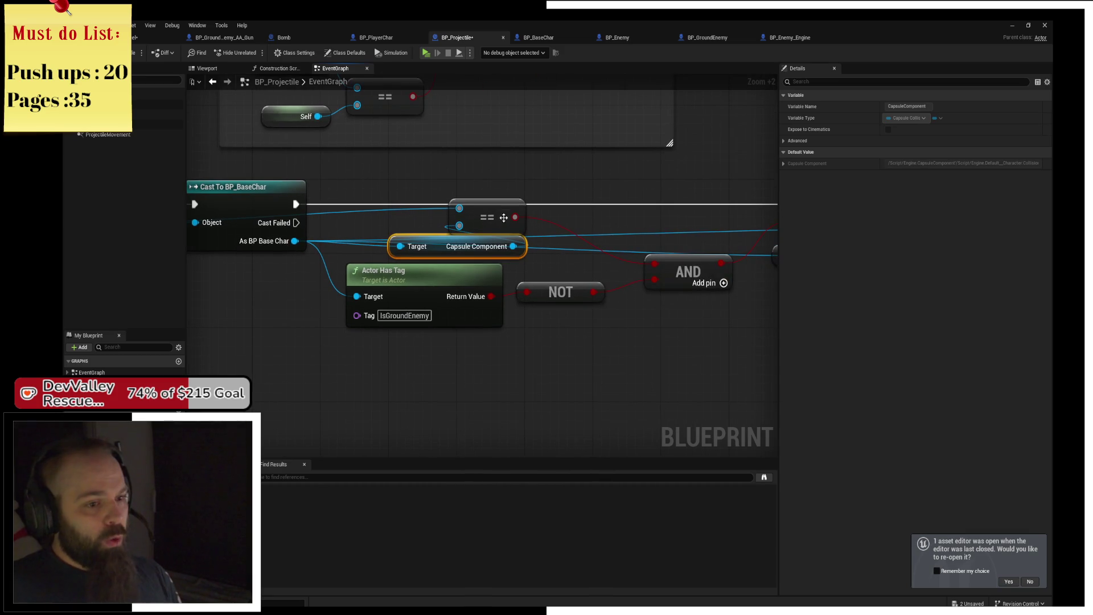
- Connect the AND node's result to the Branch Condition pin
left_click(658, 272)
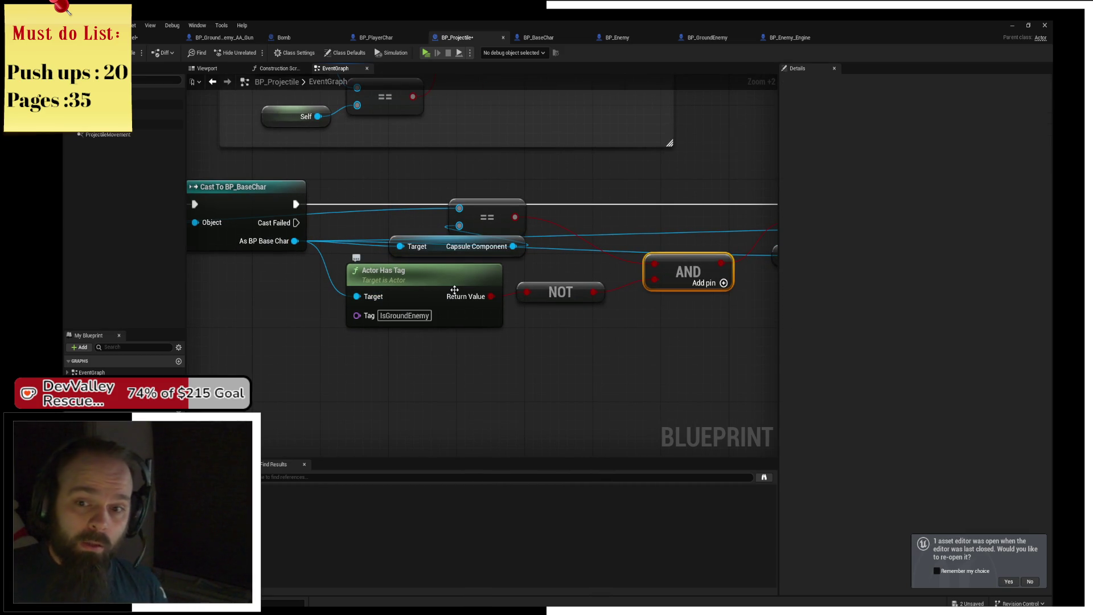
left_click(558, 301)
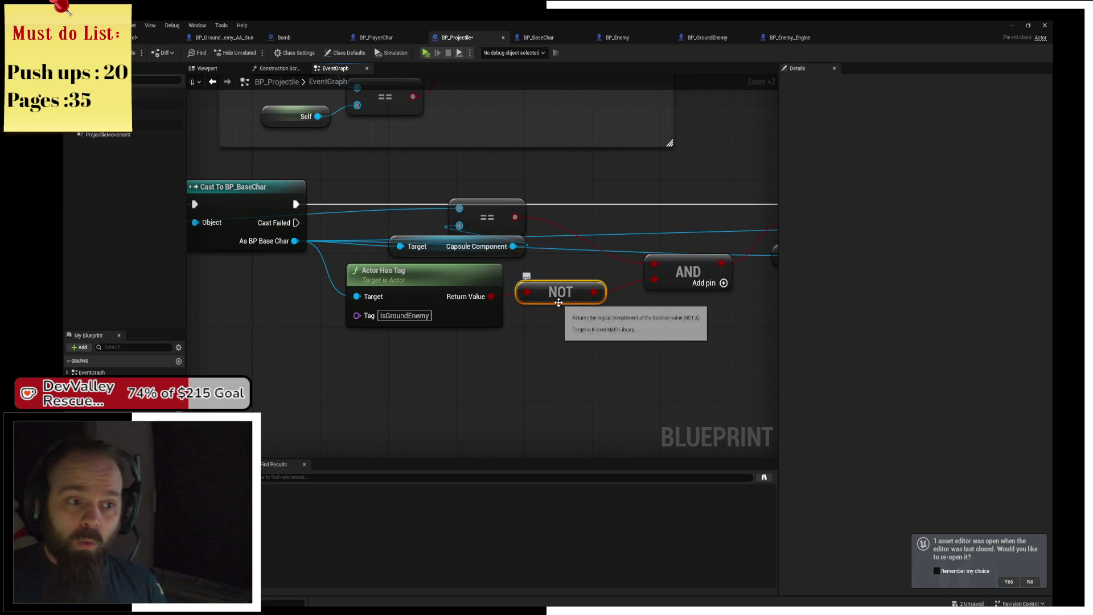
left_click(699, 272)
left_click_drag(699, 272, 517, 288)
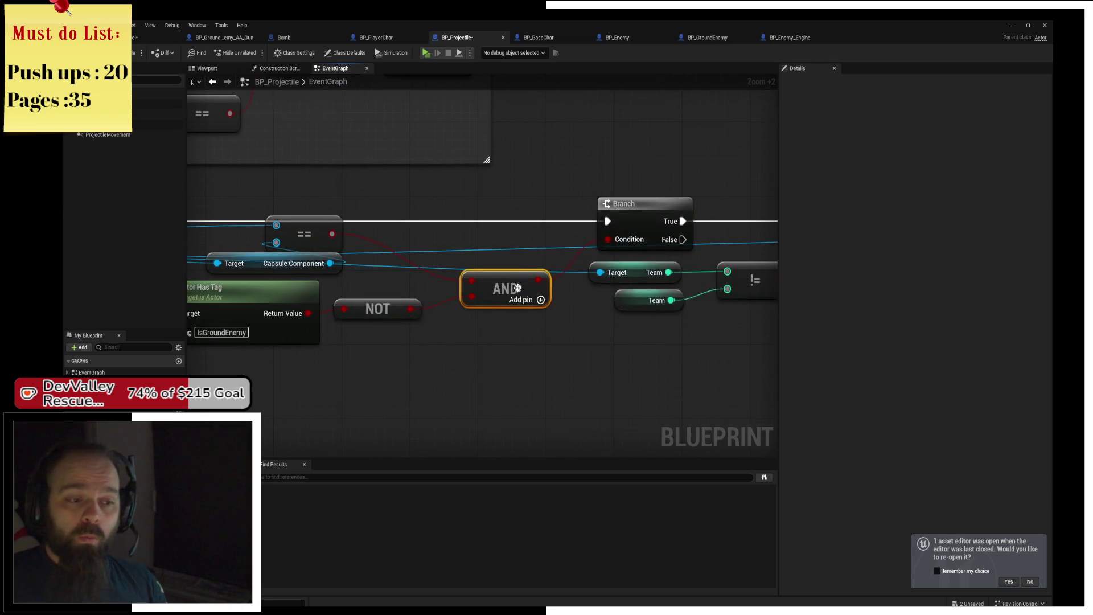
left_click_drag(620, 241, 619, 241)
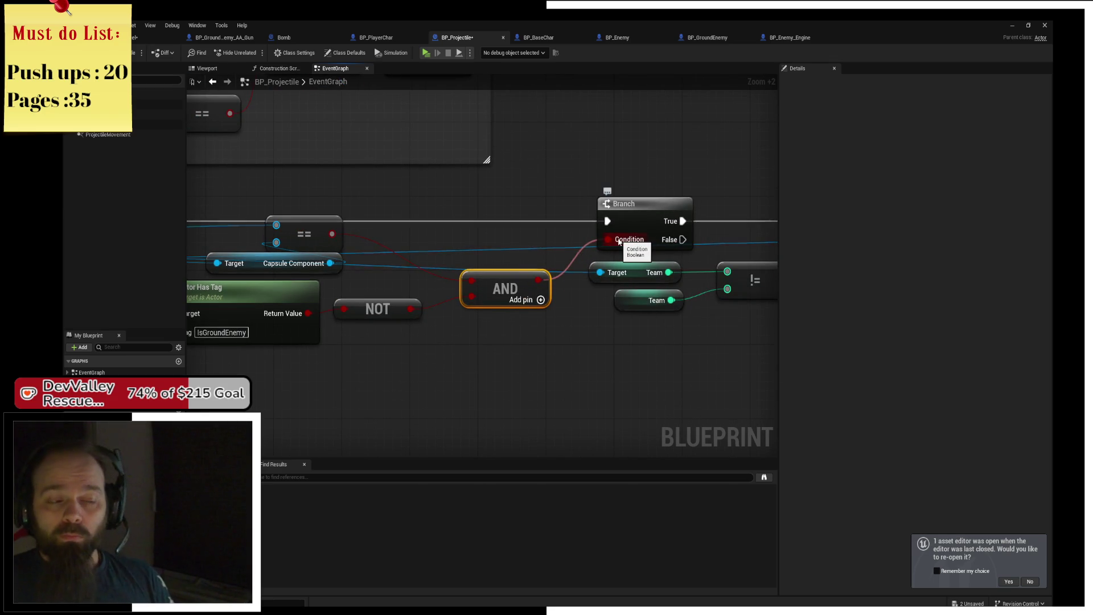
- Review the Actor Has Tag, NOT and second Branch nodes along the damage chain
left_click_drag(243, 291, 301, 289)
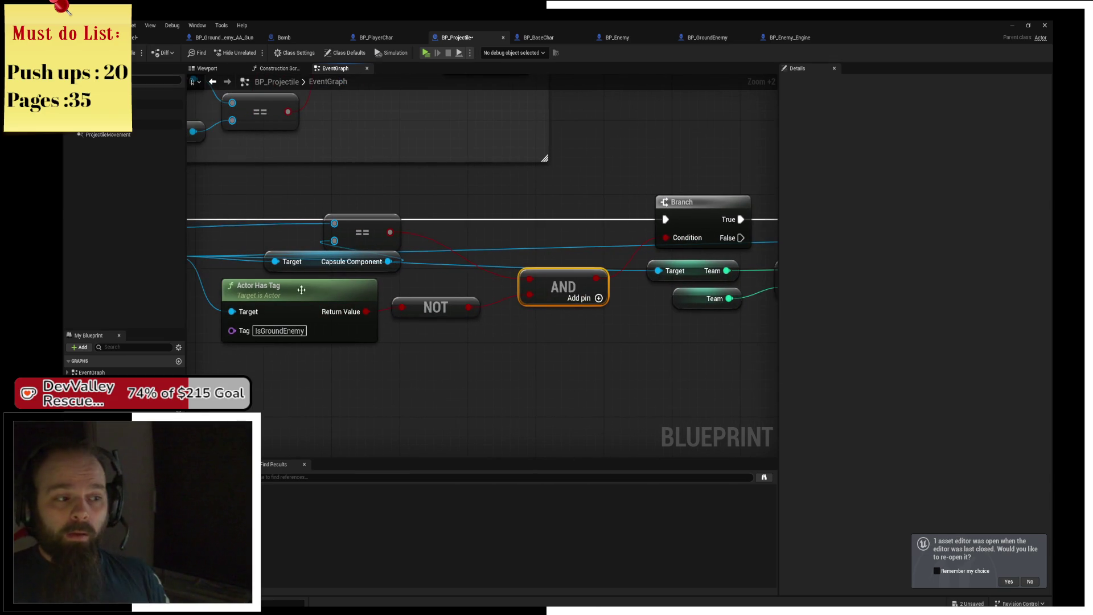
left_click(465, 312)
left_click(264, 291)
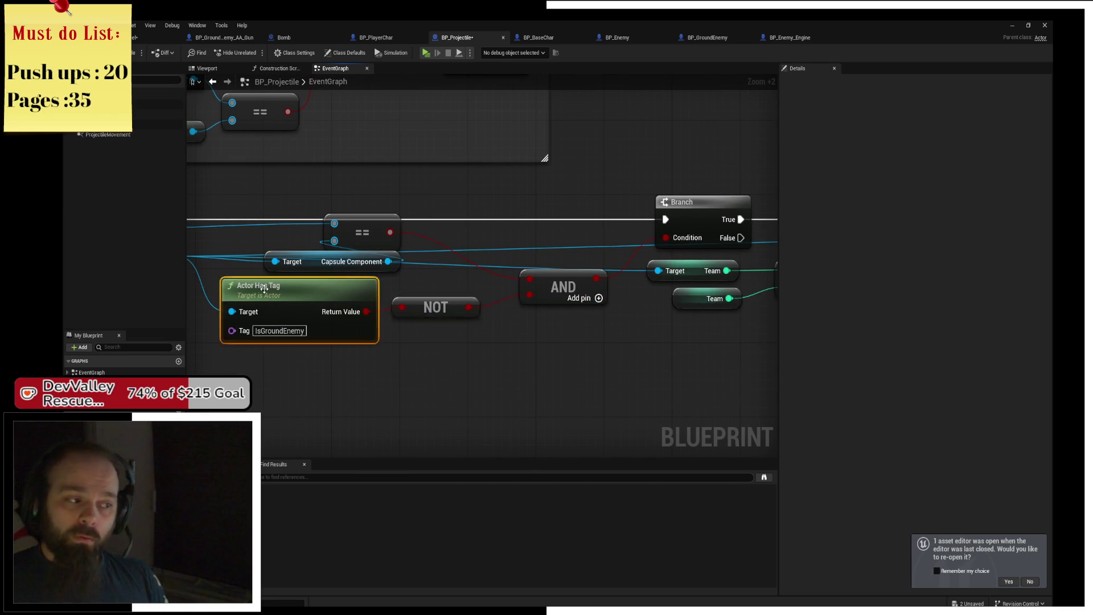
left_click_drag(467, 277, 312, 279)
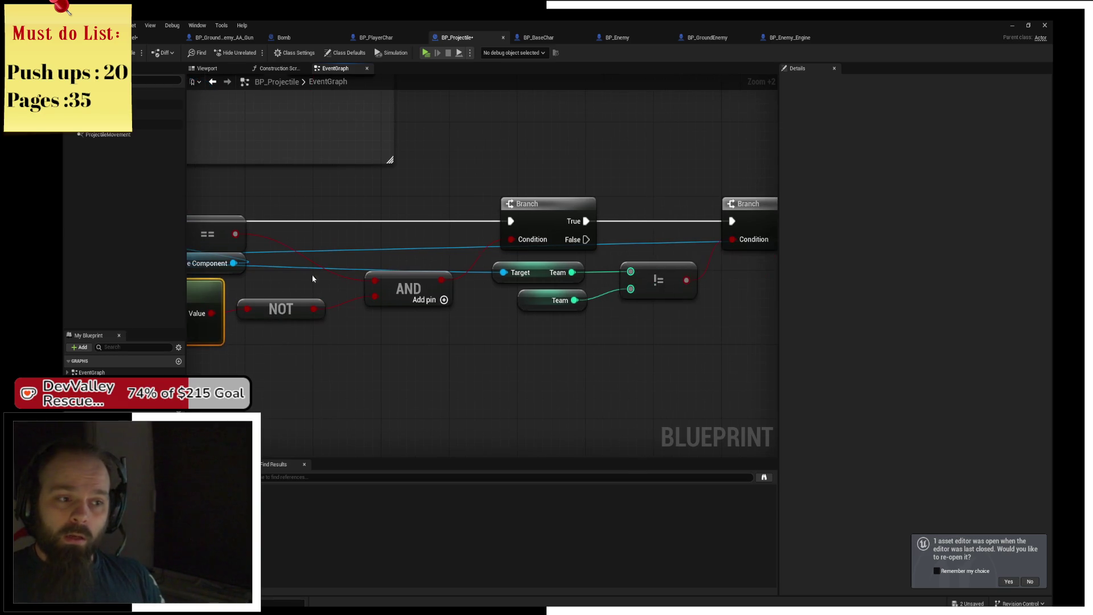
left_click_drag(582, 221, 445, 241)
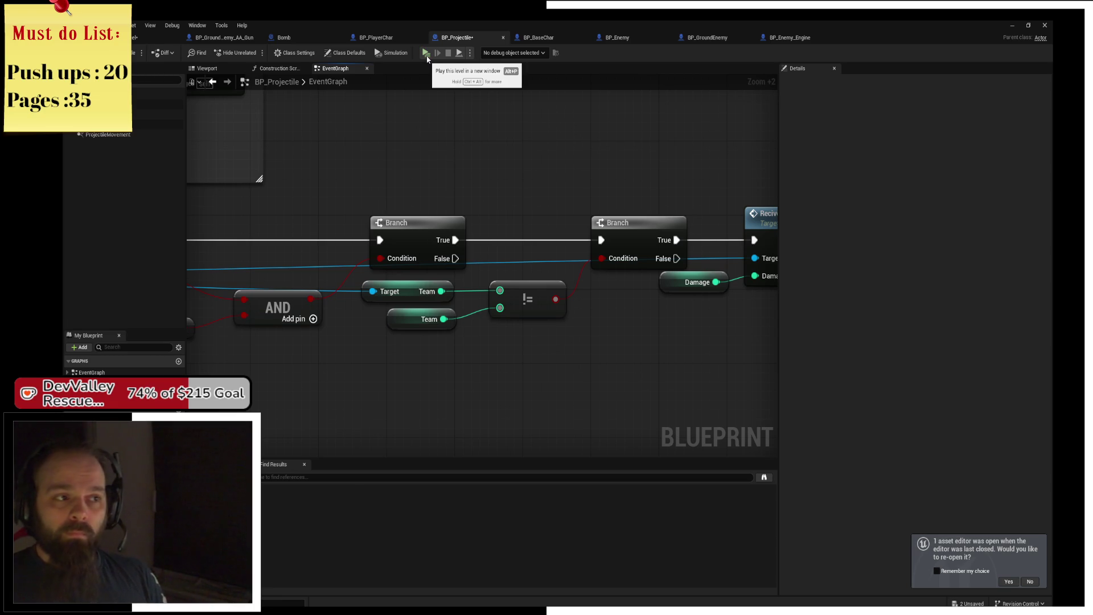
left_click_drag(188, 196, 516, 195)
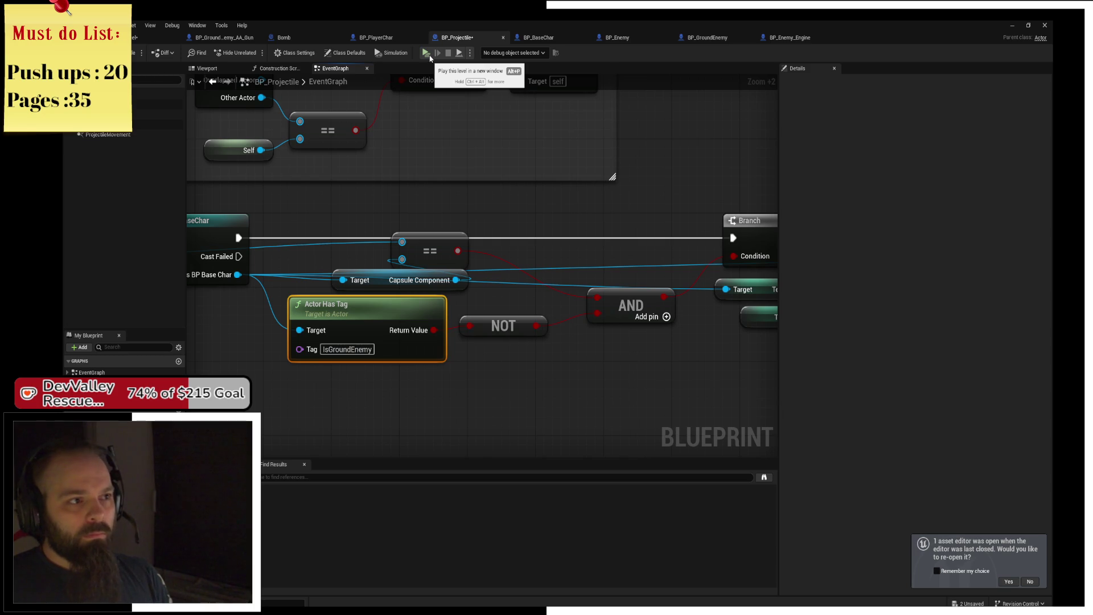
left_click(426, 53)
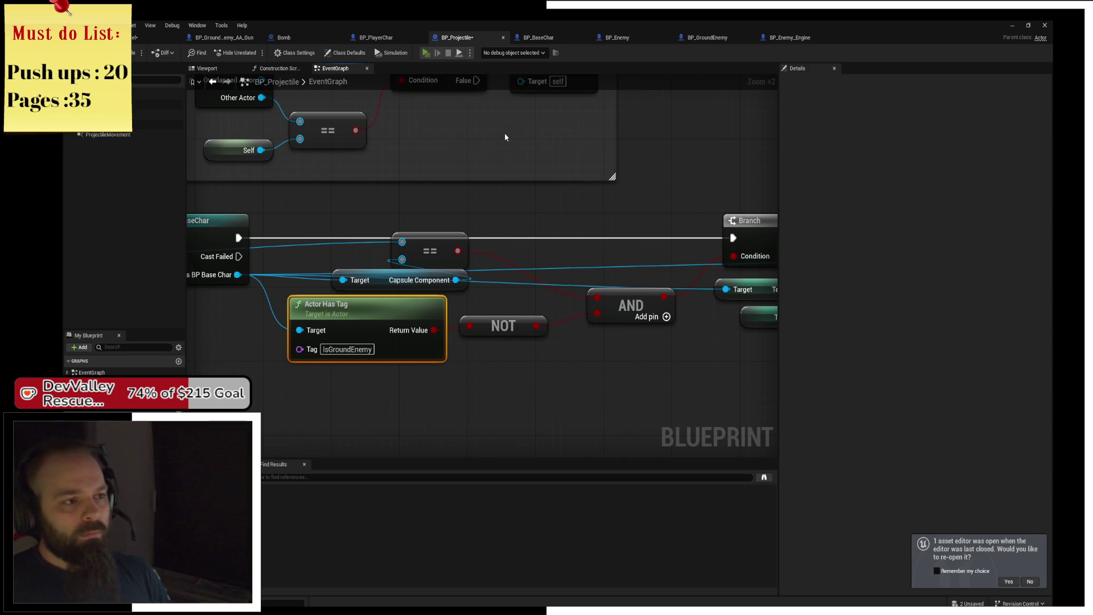
- Steer the plane left and drop a bomb, then switch back to the editor while the game runs
key("a")
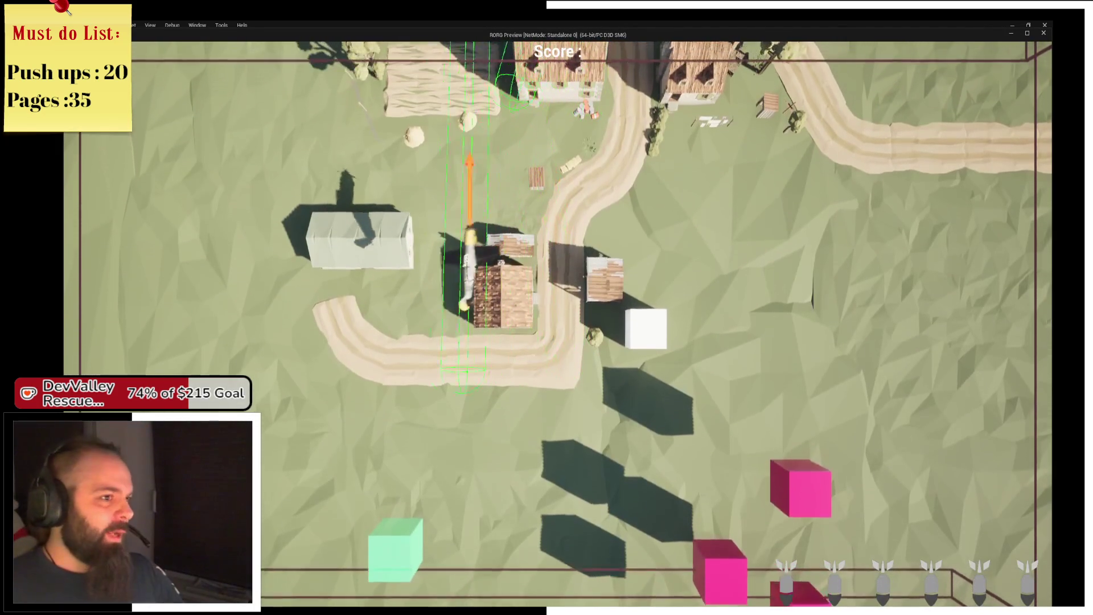
key("space")
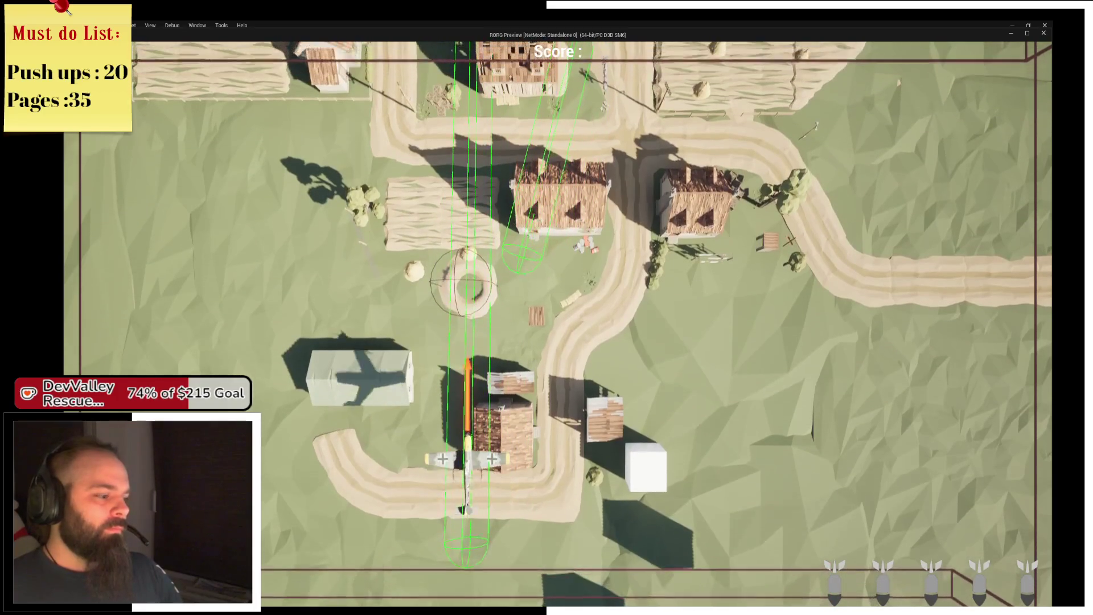
key("alt+Tab")
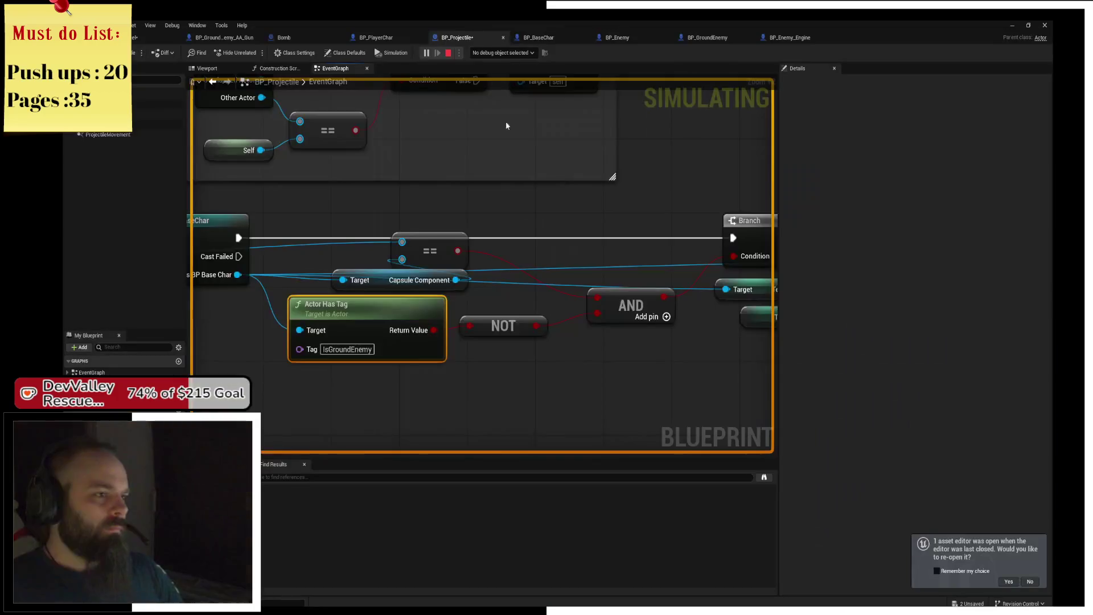
- Add a Print String node after the cast, fed by Get Display Name of the other actor
right_click(512, 230)
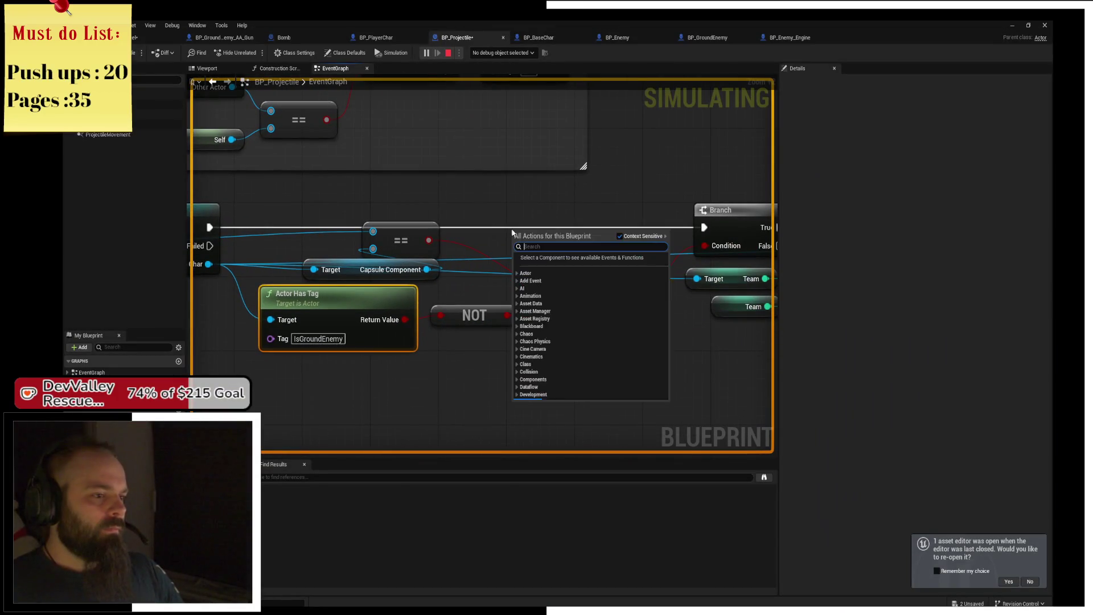
left_click(391, 197)
mouse_move(535, 231)
left_mouse_down()
mouse_move(478, 231)
mouse_move(647, 225)
left_mouse_up()
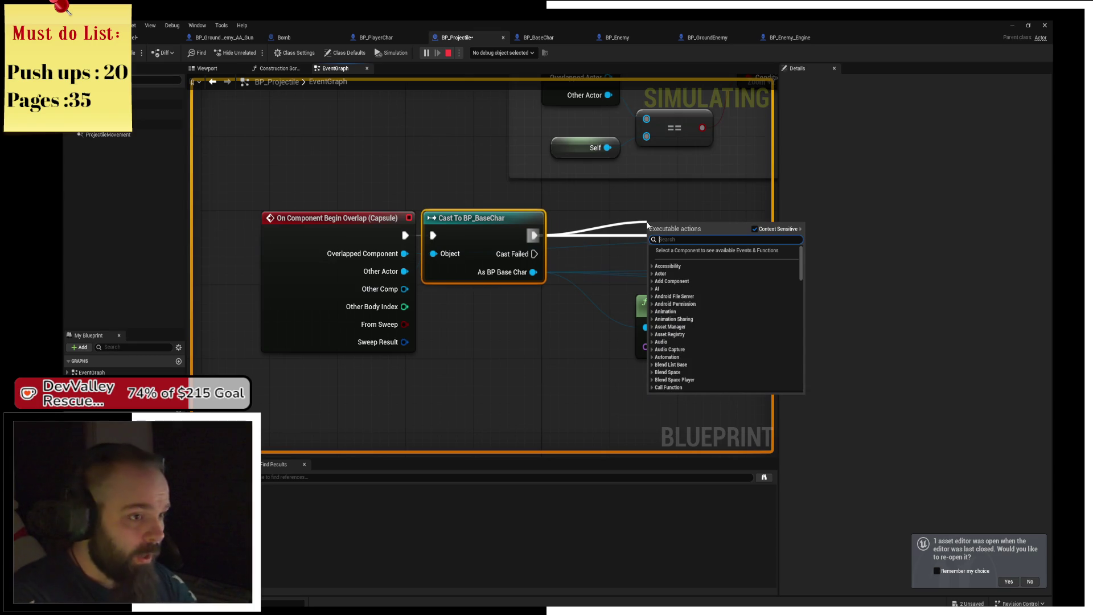
type("print string")
key("Return")
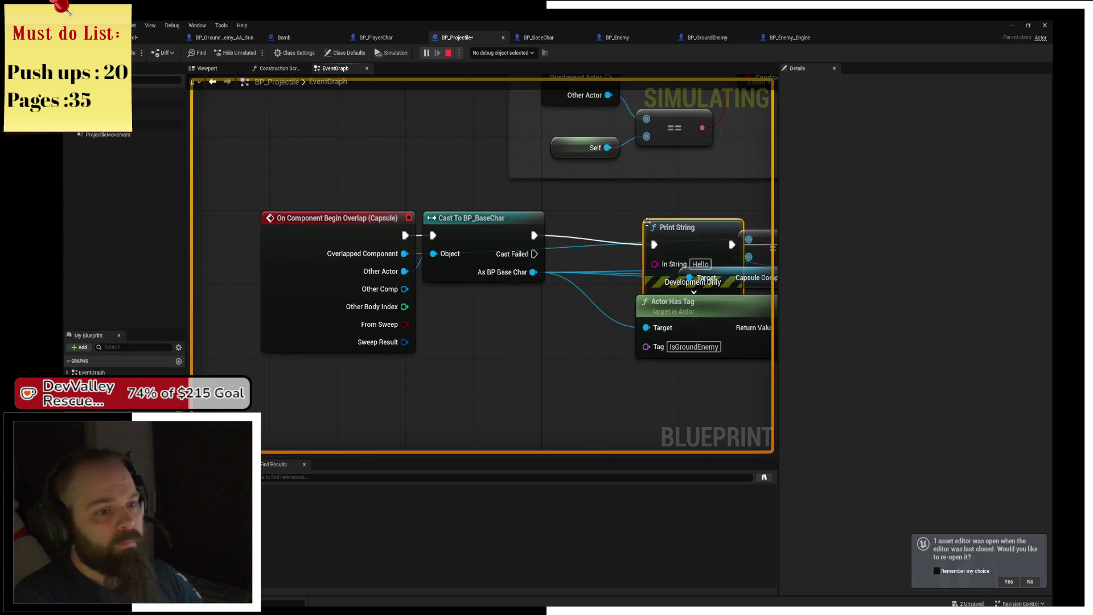
mouse_move(682, 239)
left_mouse_down()
mouse_move(631, 231)
mouse_move(403, 271)
left_mouse_up()
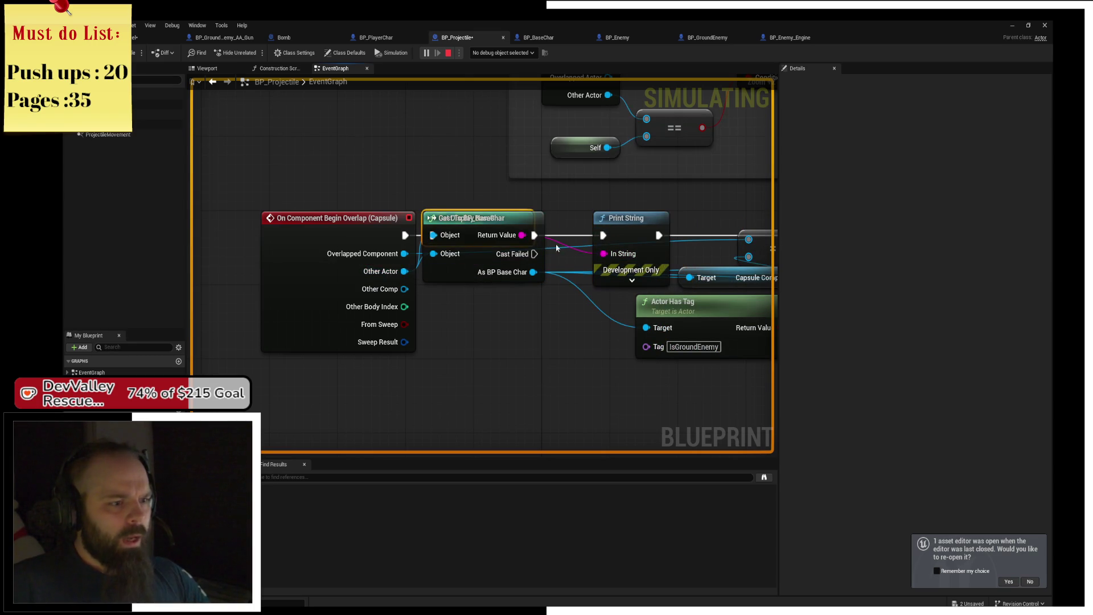
mouse_move(480, 217)
left_mouse_down()
mouse_move(490, 325)
mouse_move(489, 309)
left_mouse_up()
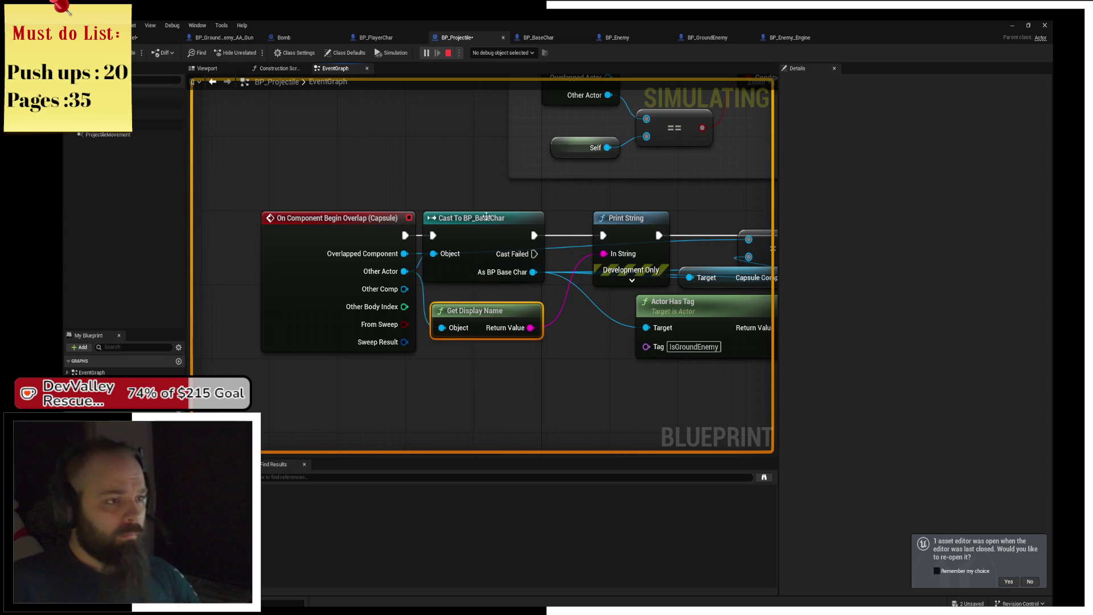
- Restart the game with Alt+P, steer right, then return to inspect the == and AND nodes
key("Escape")
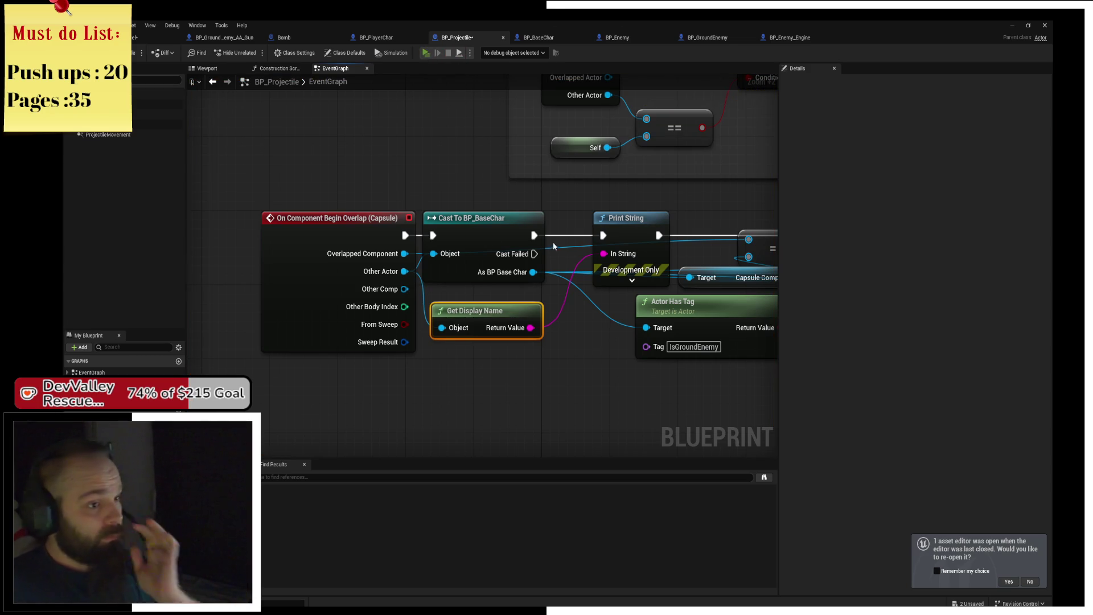
key("alt+p")
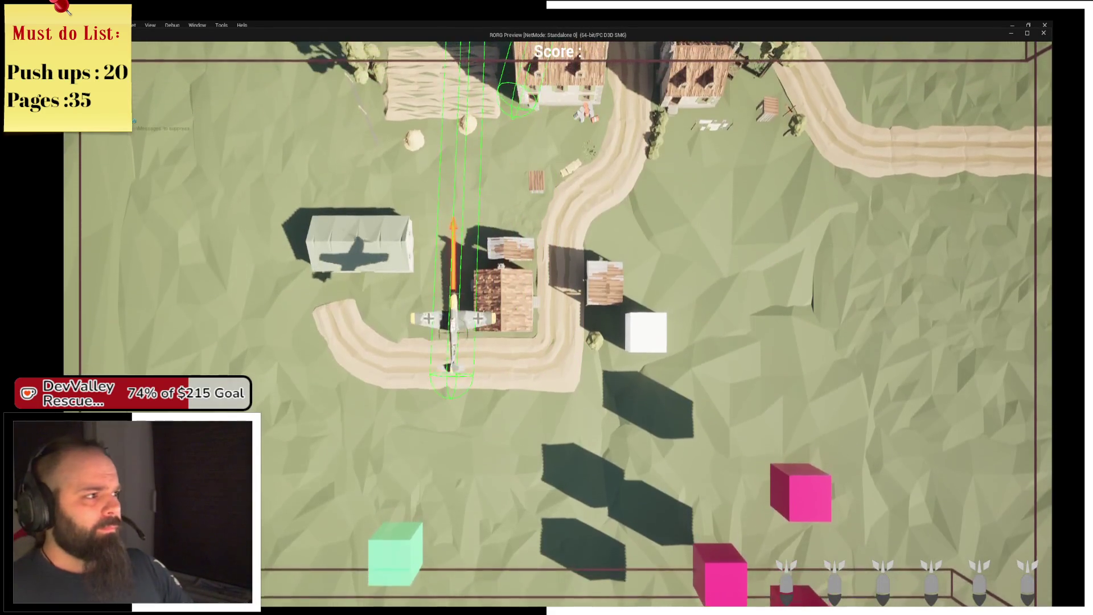
key("d")
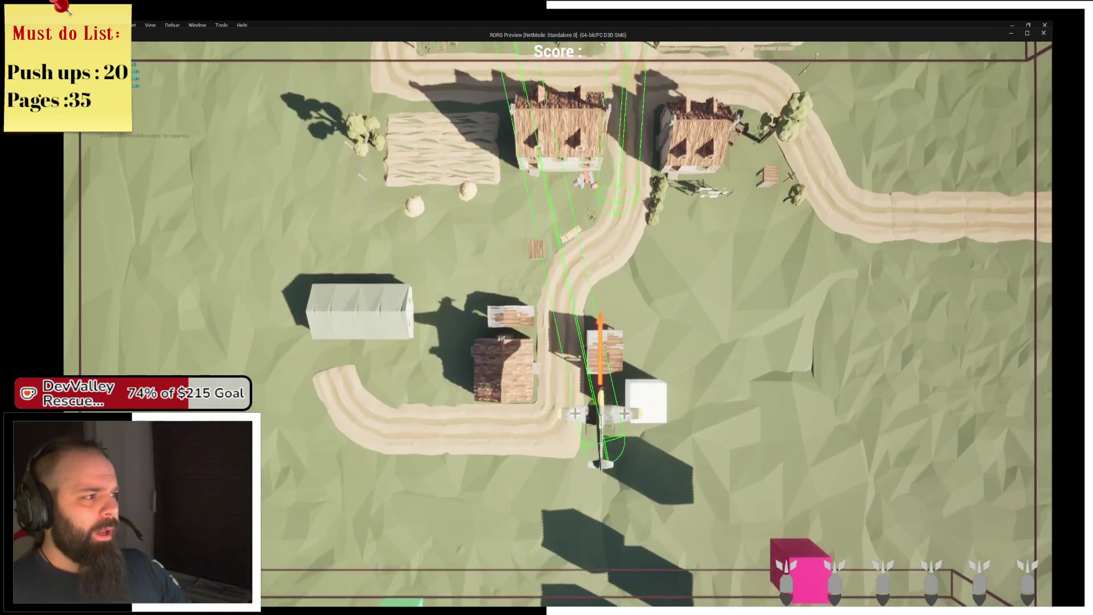
key("alt+Tab")
mouse_move(605, 204)
left_mouse_down()
mouse_move(530, 226)
mouse_move(363, 214)
left_mouse_up()
left_click(530, 226)
left_click(572, 275)
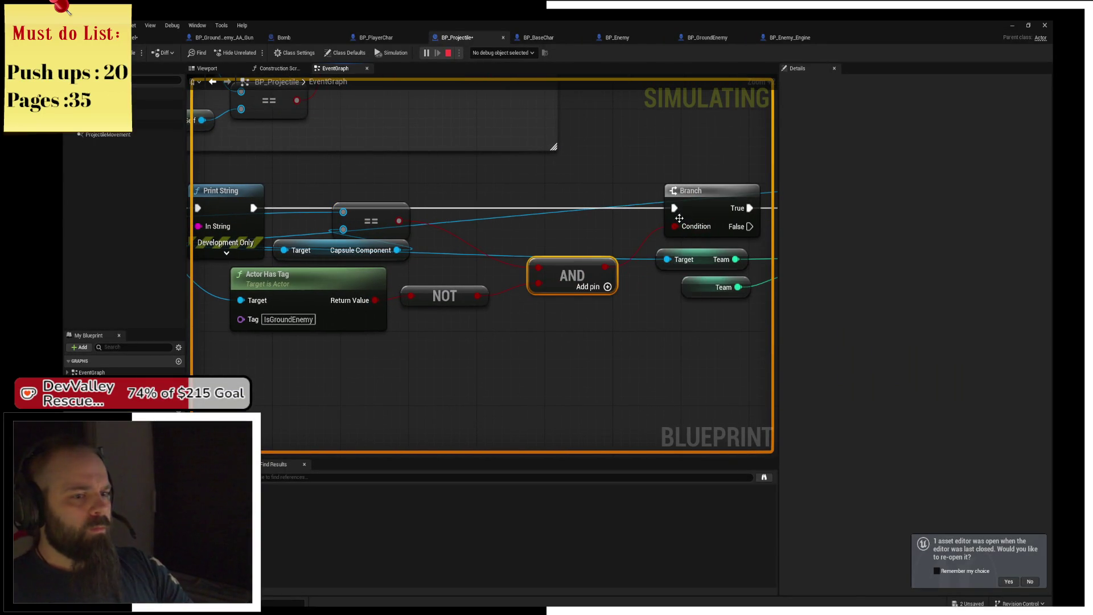
- Set a breakpoint on the Branch node with F9 and read the debug values on its input pins
left_click(699, 199)
key("F9")
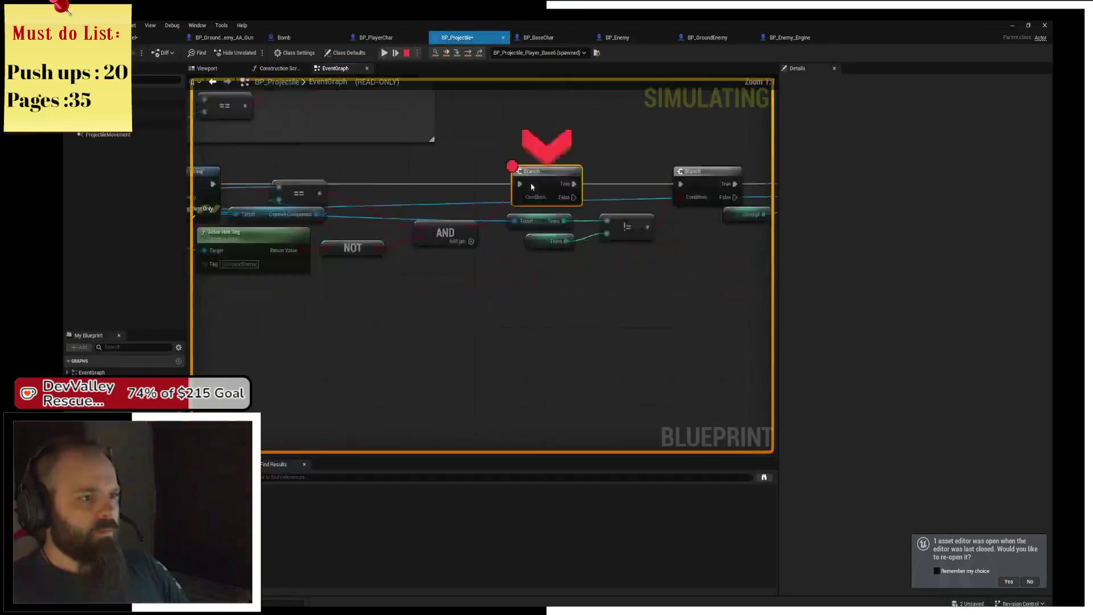
mouse_move(463, 276)
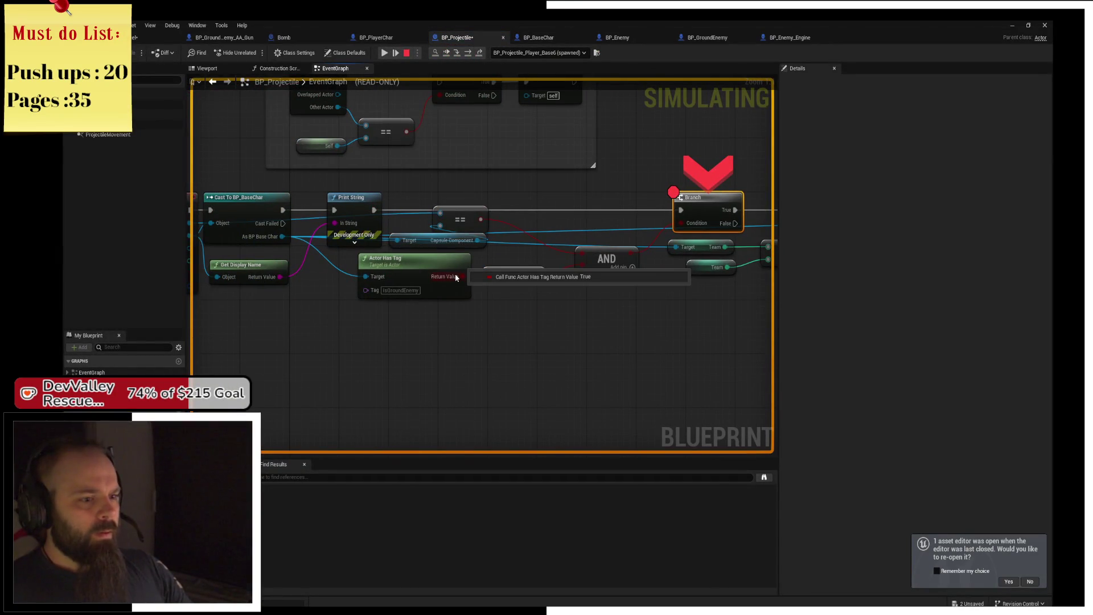
mouse_move(538, 275)
mouse_move(584, 252)
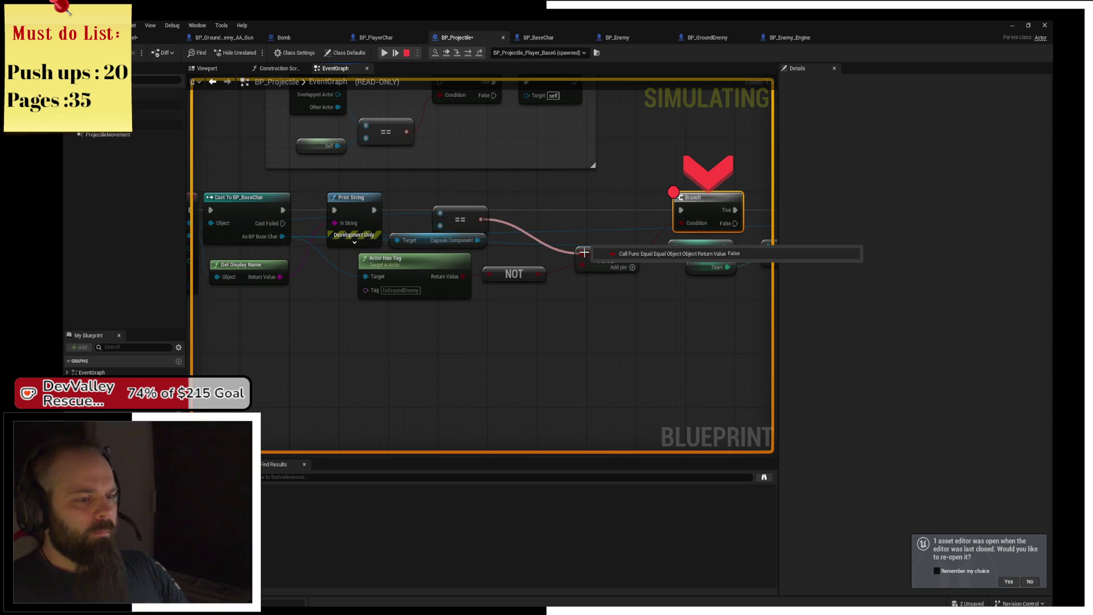
mouse_move(666, 226)
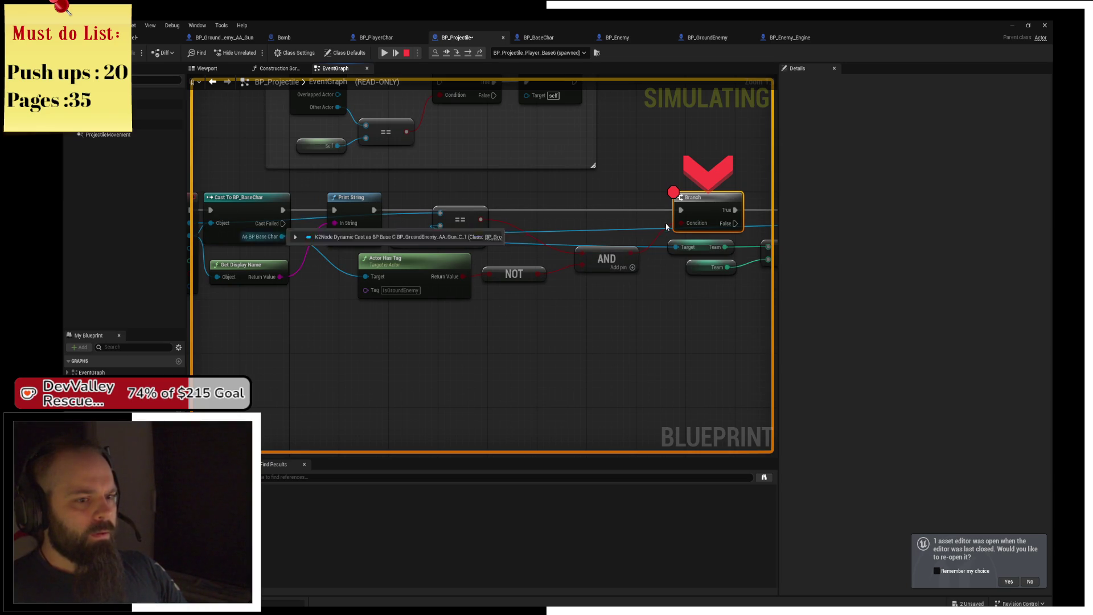
- Resume repeatedly to new overlaps, reading Cast and Begin Overlap pin values, then step into execution
left_click(383, 53)
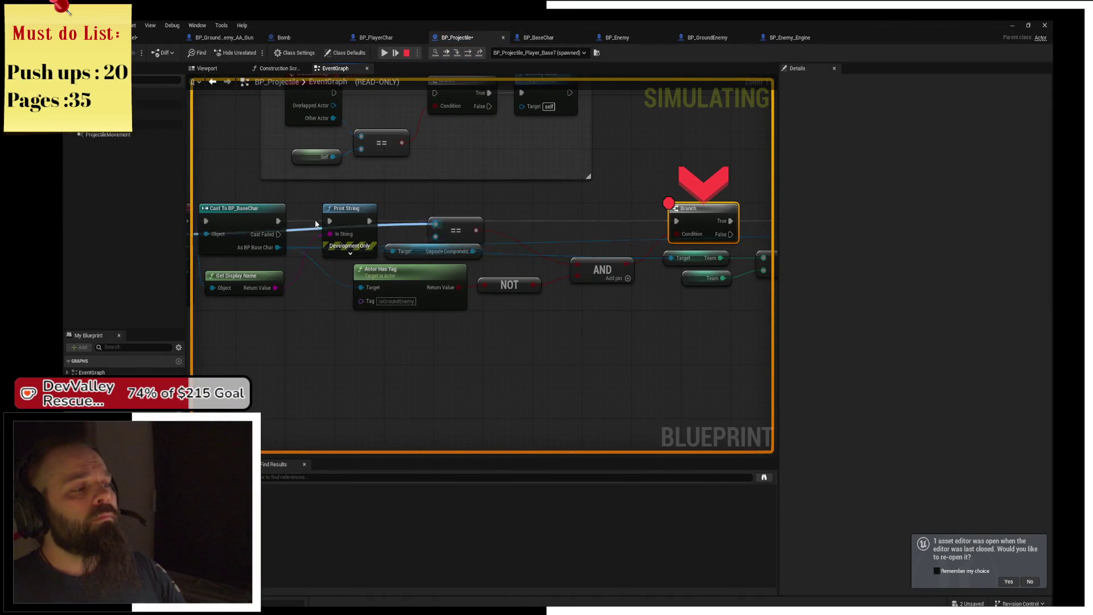
mouse_move(358, 219)
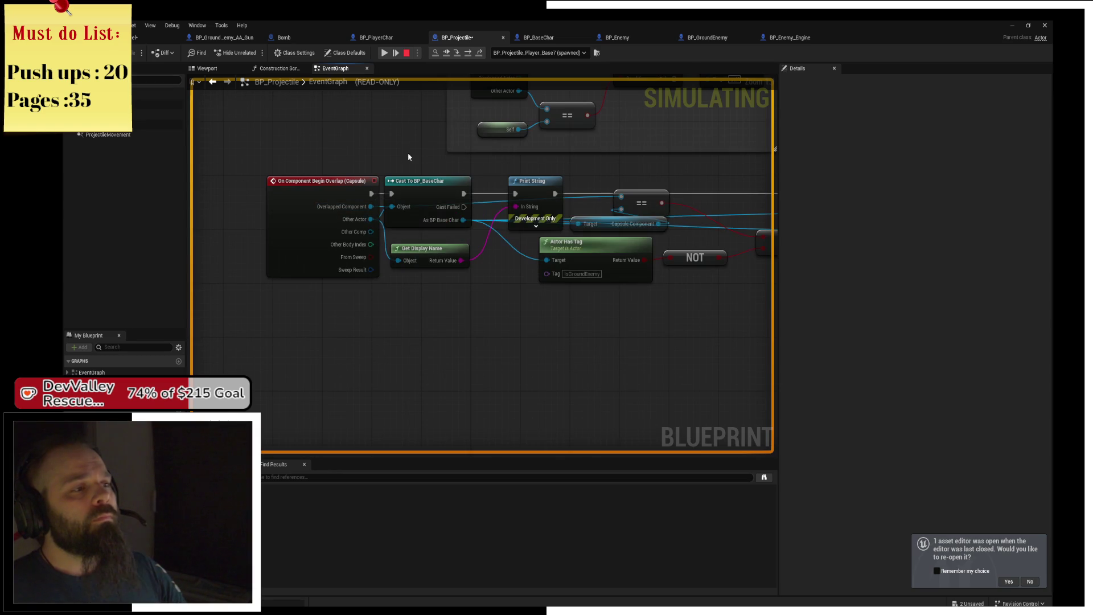
left_click(384, 53)
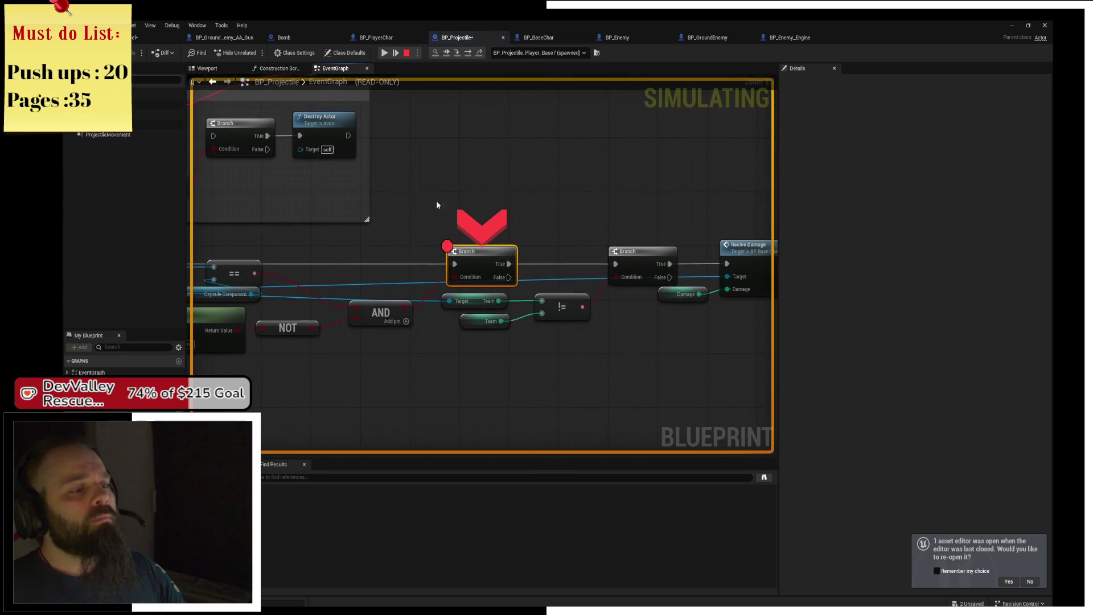
left_click(382, 53)
mouse_move(463, 277)
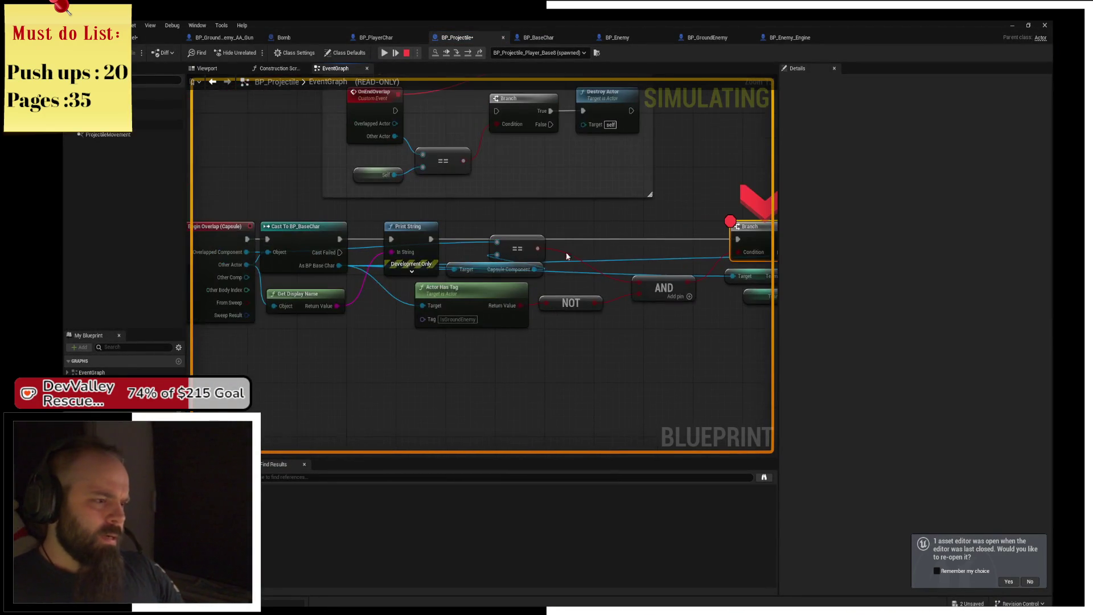
mouse_move(336, 265)
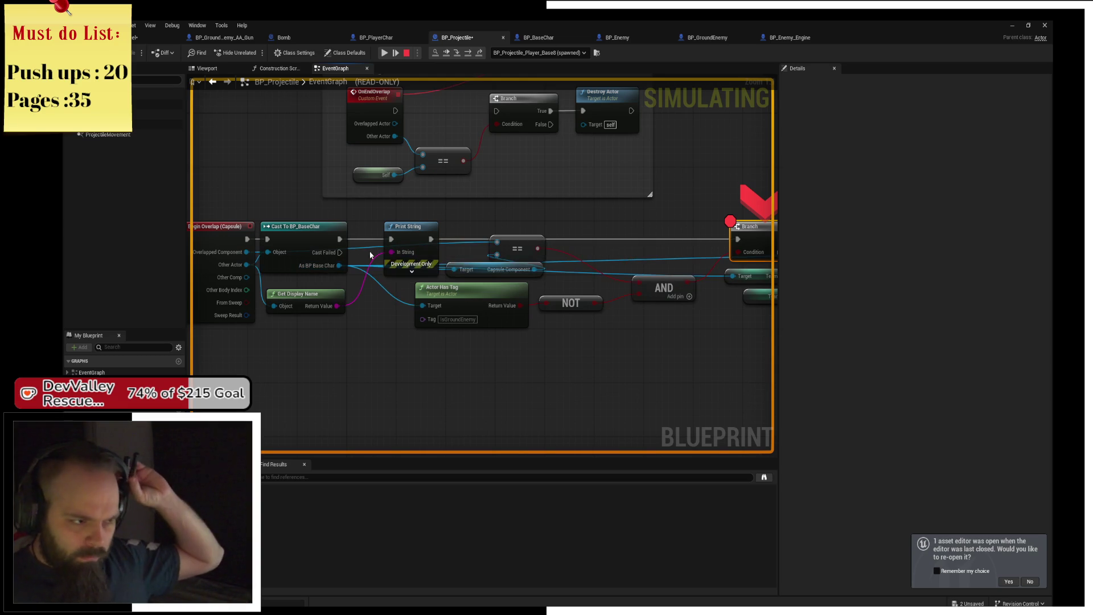
mouse_move(238, 268)
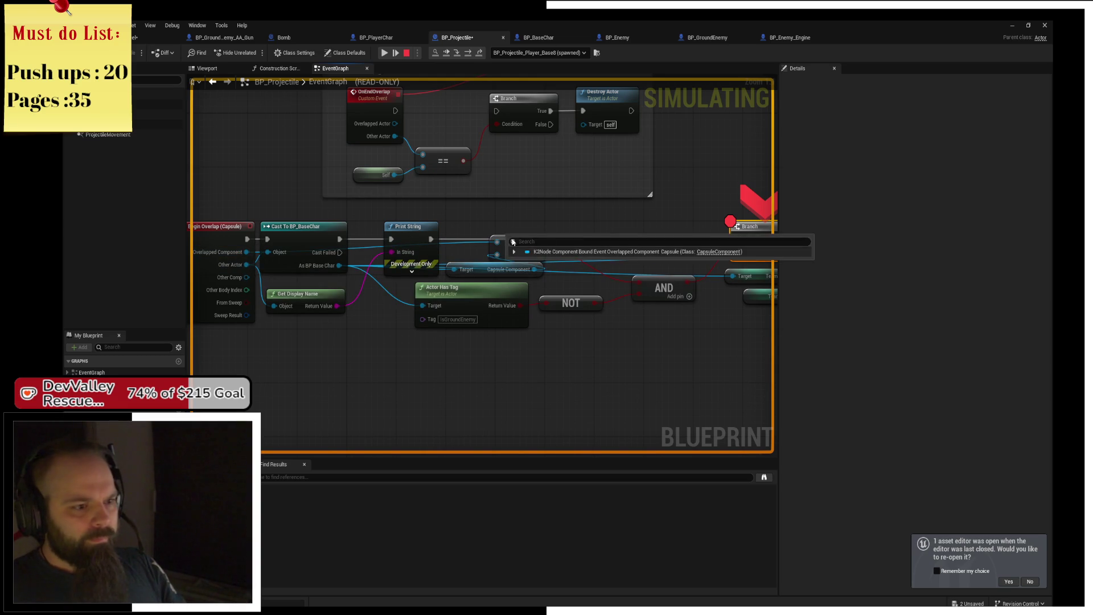
left_click_drag(584, 232, 505, 226)
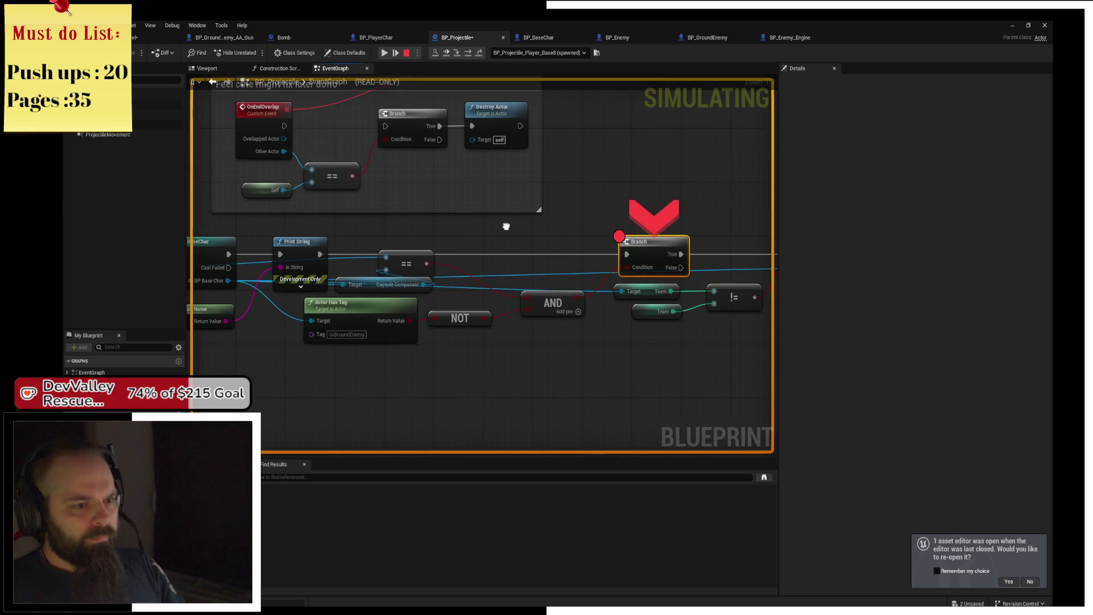
left_click(388, 54)
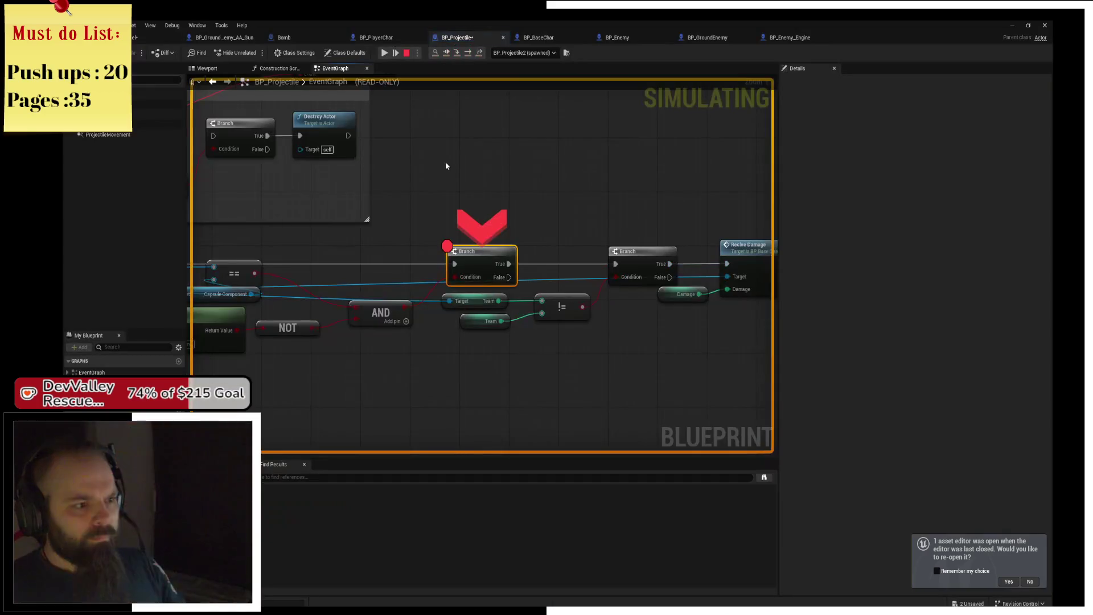
left_click(468, 53)
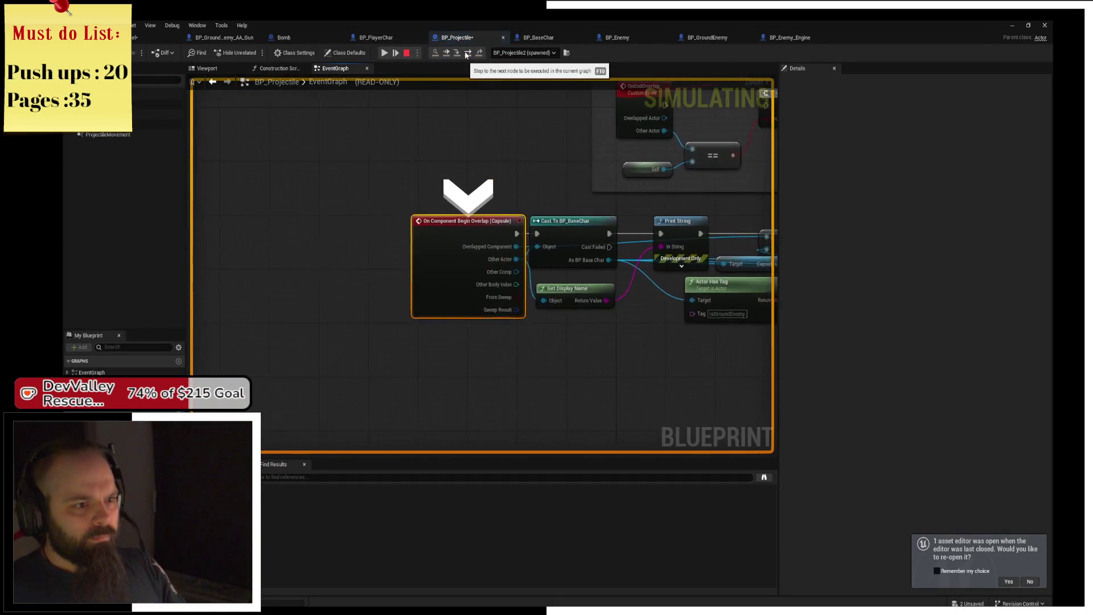
- Step over the overlap event's nodes one by one until reaching the Branch breakpoint
left_click(466, 54)
left_click(465, 54)
left_click(466, 54)
left_click(465, 54)
left_click(466, 54)
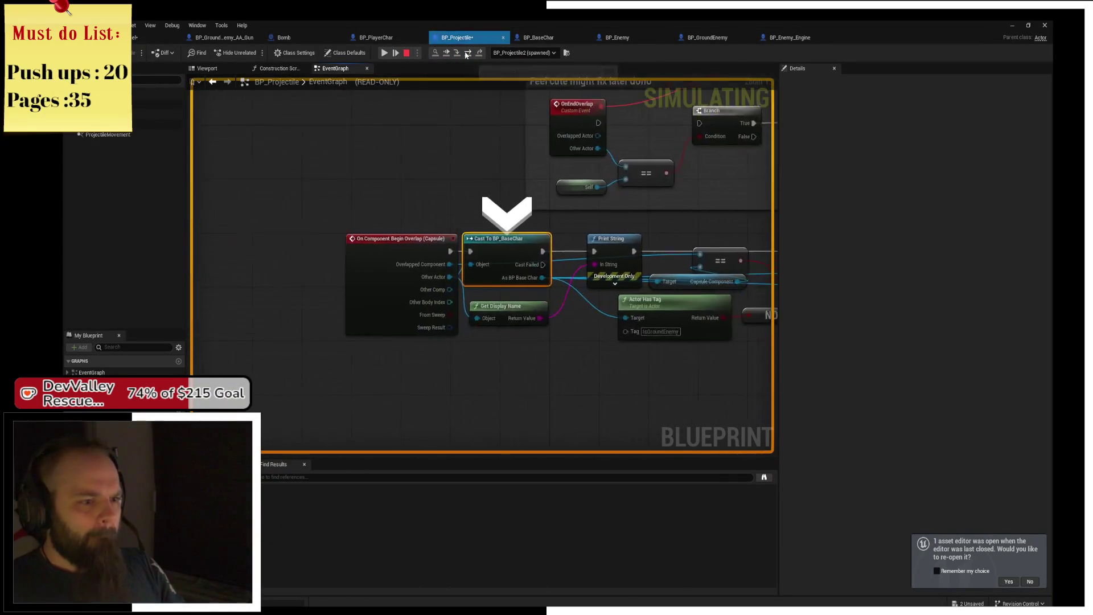
left_click(465, 54)
left_click(465, 54)
left_click(466, 55)
left_click(465, 54)
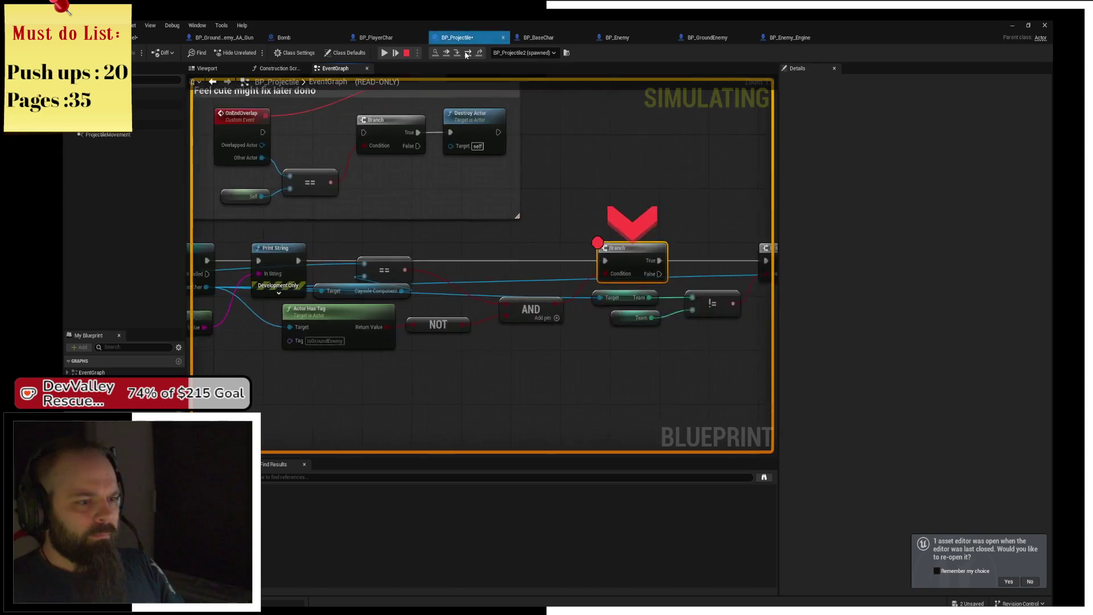
key("F10")
key("F10")
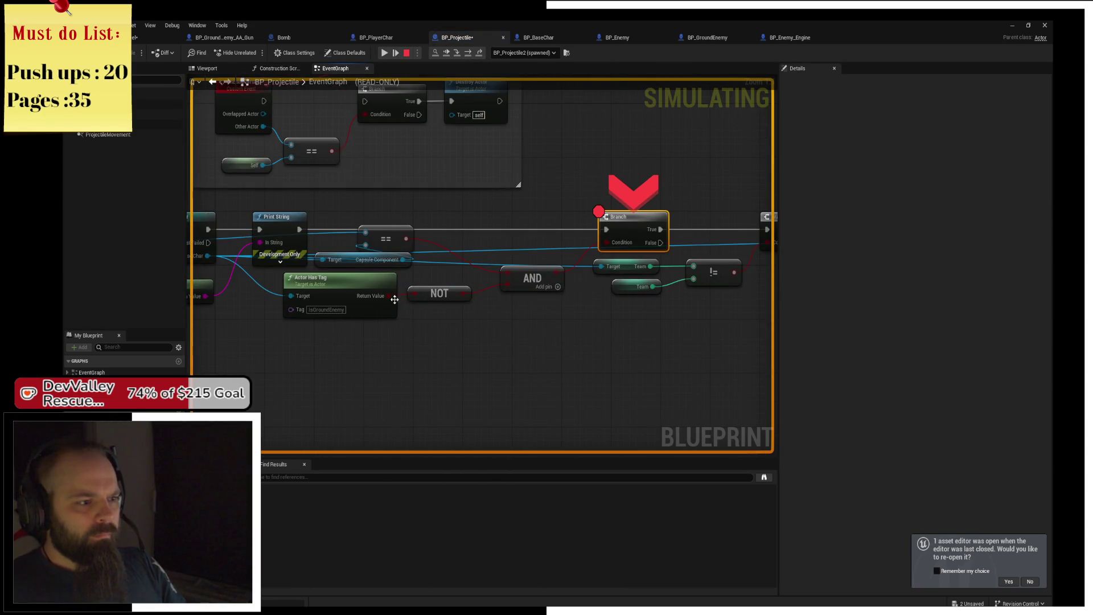
- Confirm the == comparison and AND read False, then resume and stop the play session
mouse_move(387, 297)
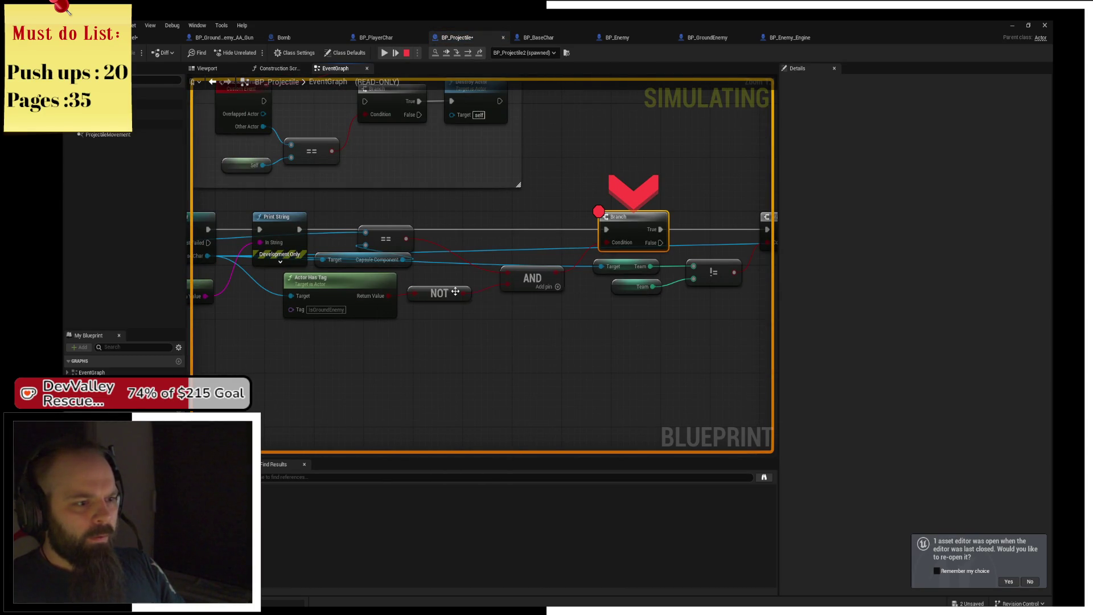
mouse_move(509, 273)
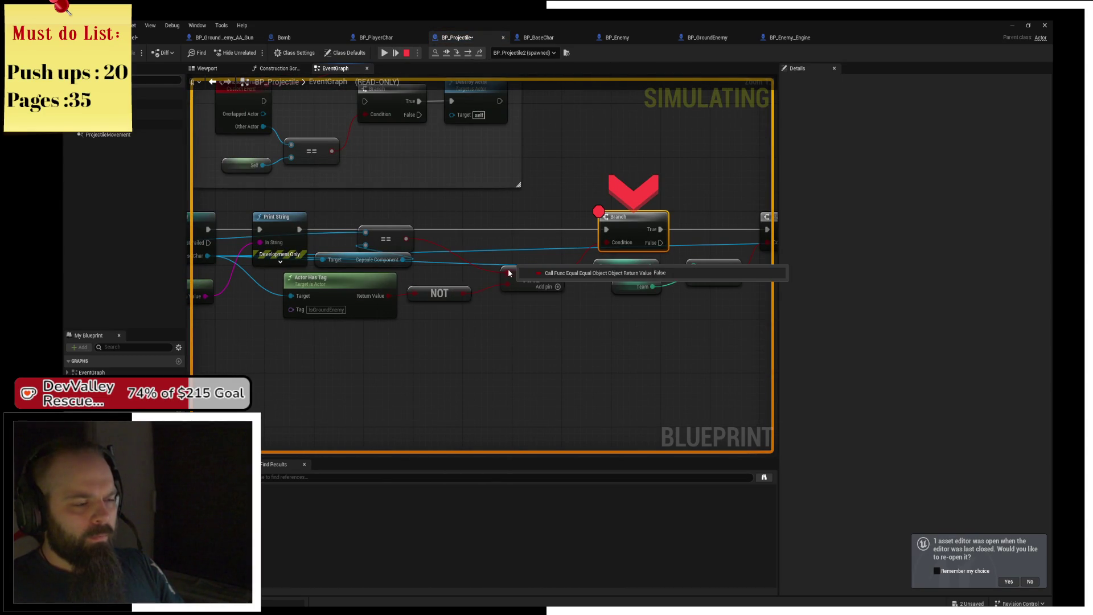
mouse_move(406, 241)
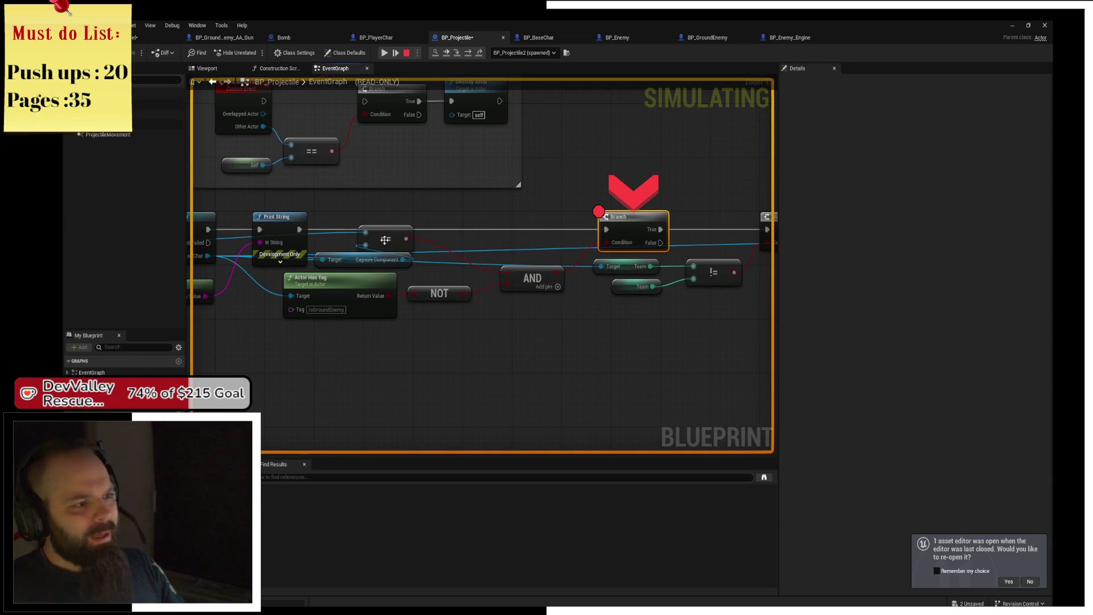
mouse_move(387, 263)
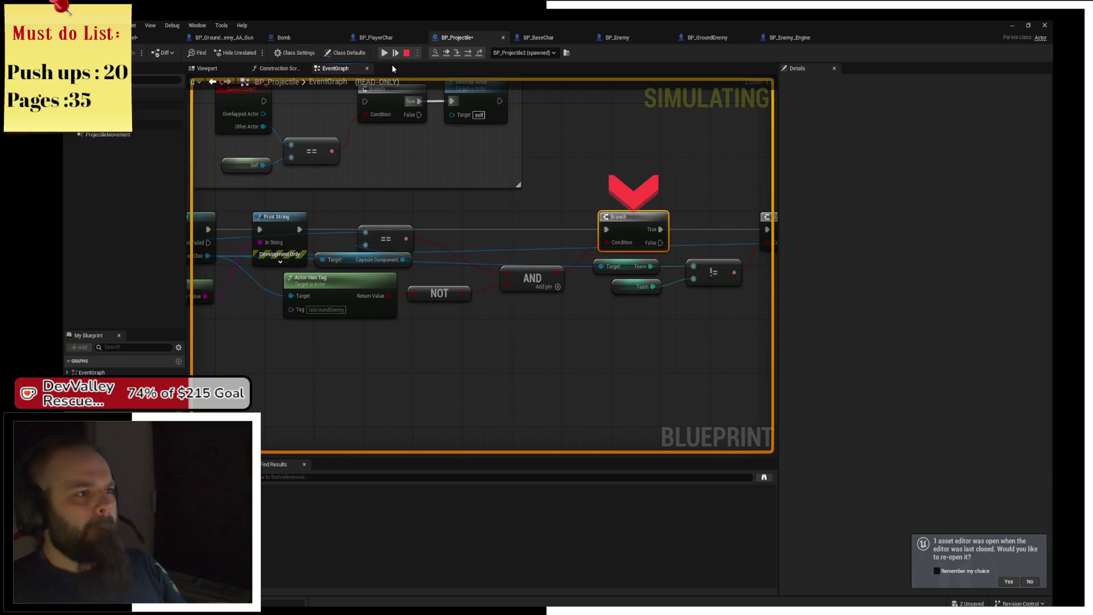
left_click(385, 52)
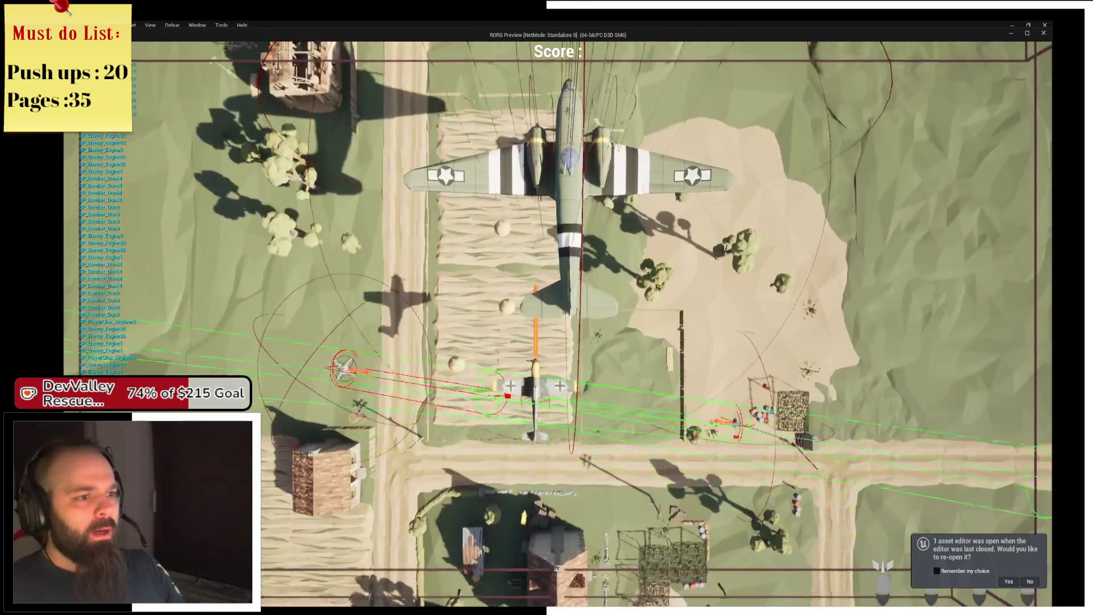
key("Escape")
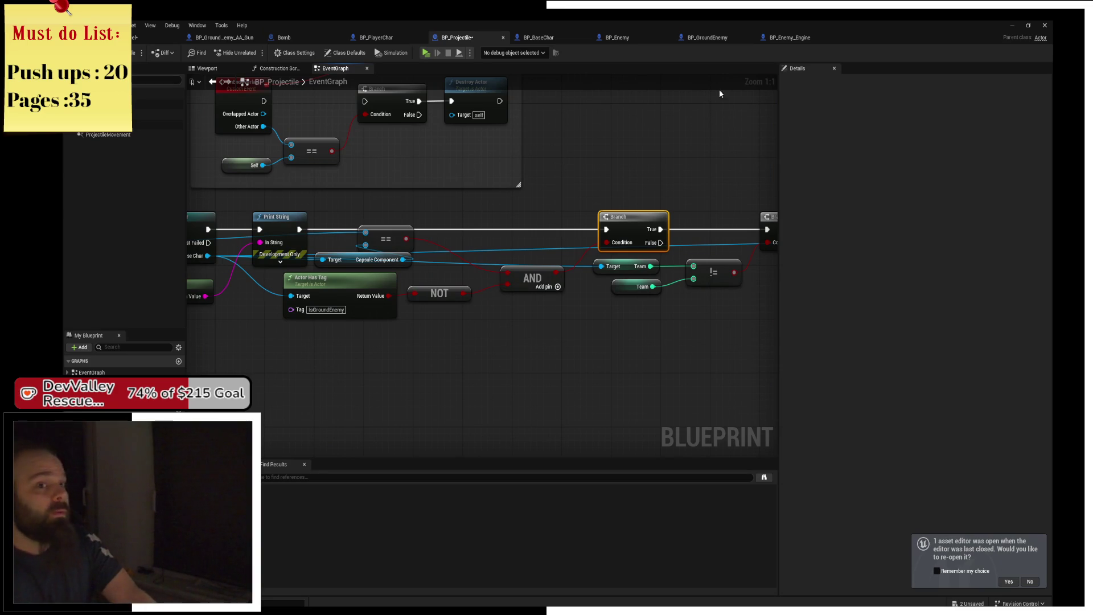
left_click(788, 38)
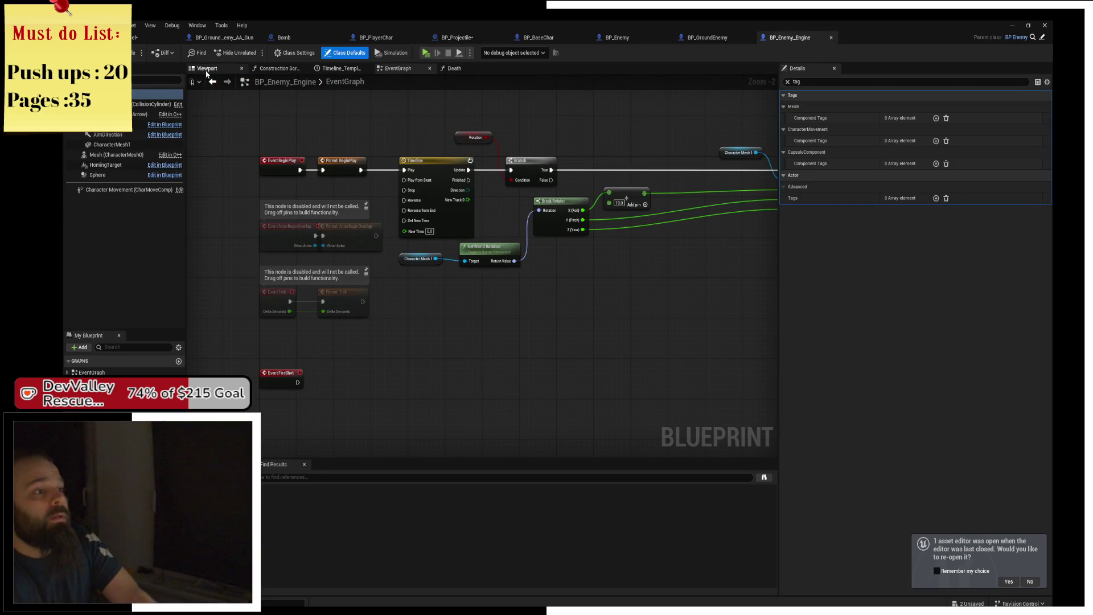
- Inspect the CollisionCylinder's unfiltered settings in BP_Enemy_Engine's viewport, then the radius-250.0 Sphere component
left_click(216, 70)
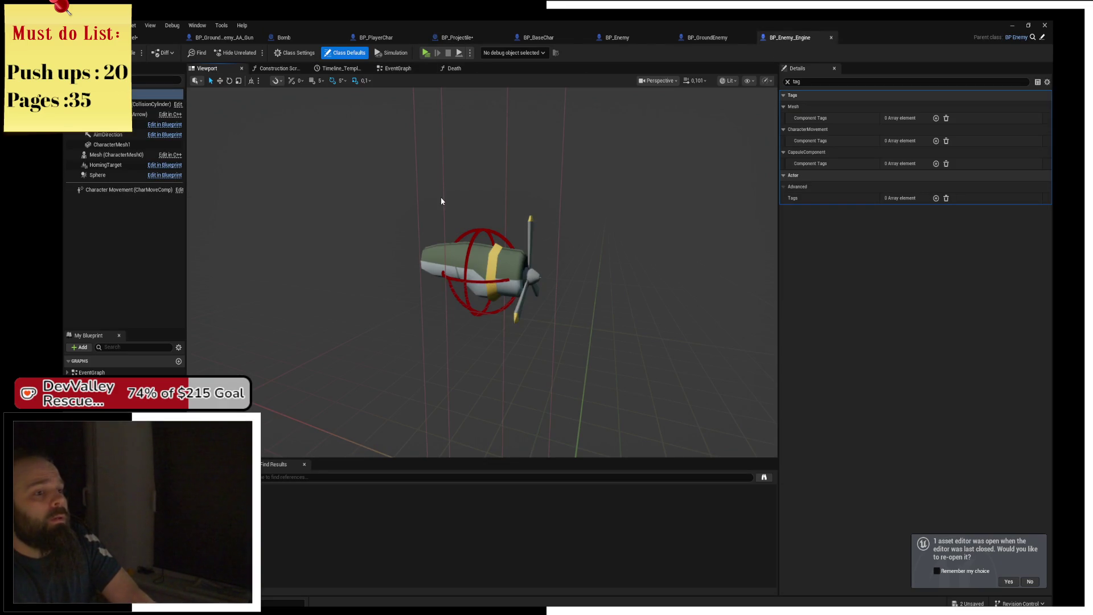
left_click(455, 208)
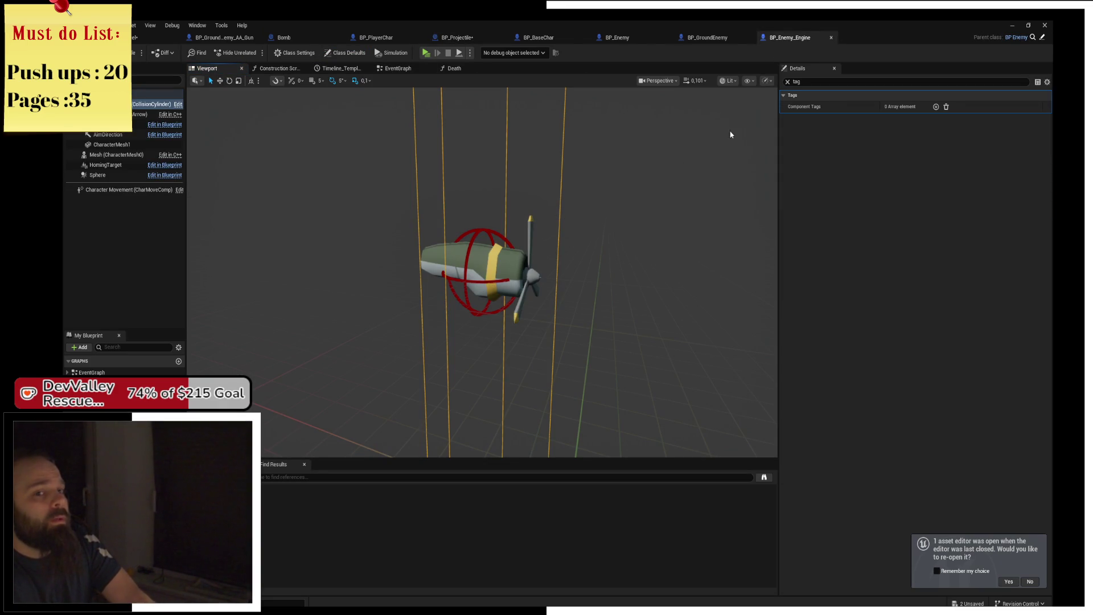
left_click(787, 81)
scroll(940, 364, "down", 5)
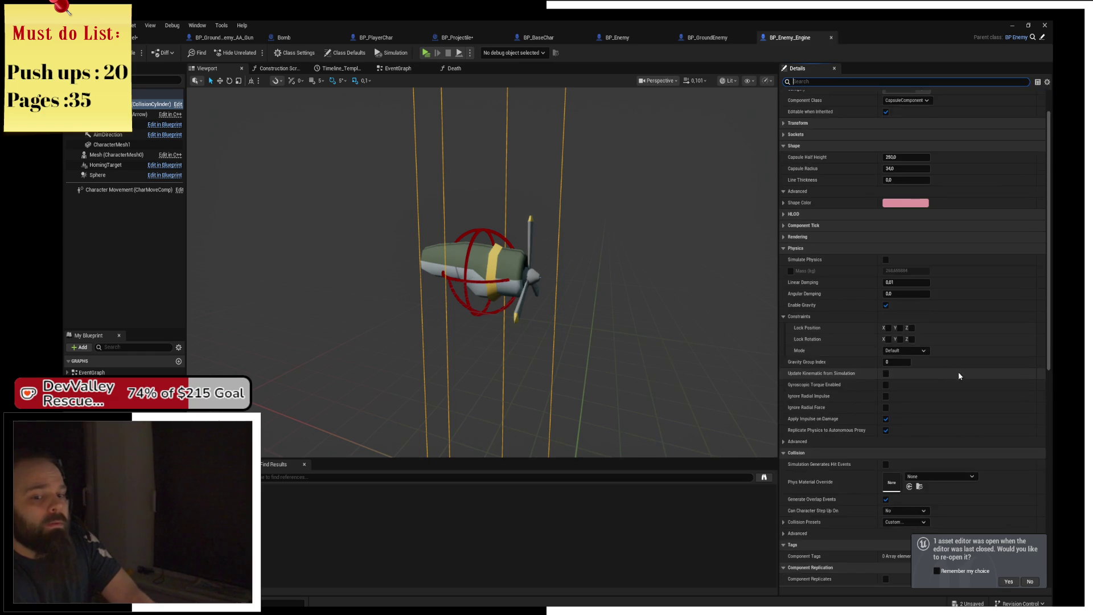
scroll(1049, 324, "down", 10)
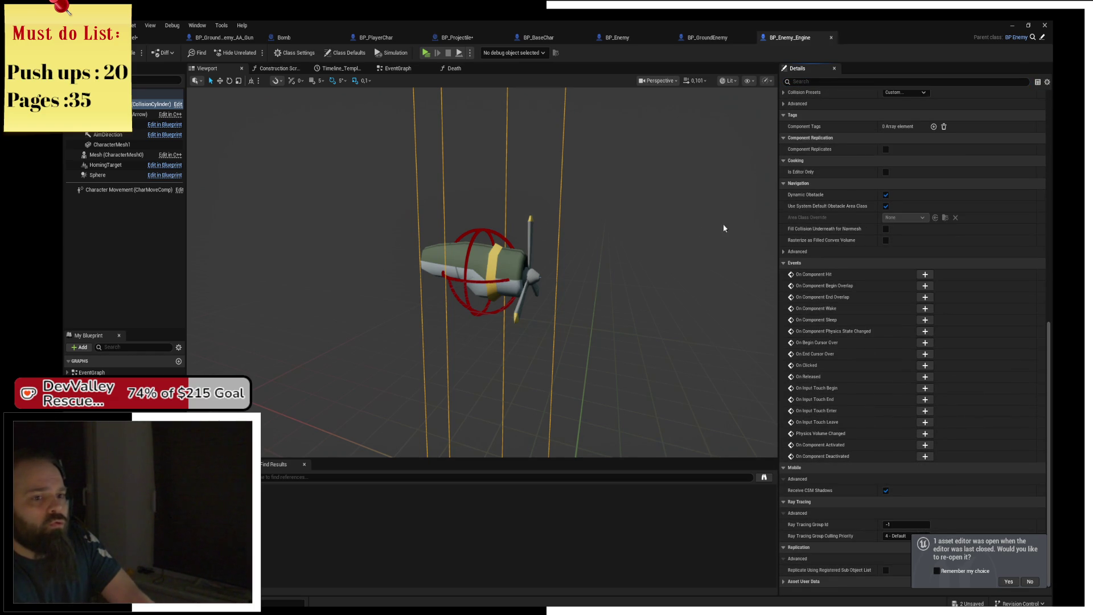
scroll(890, 221, "up", 3)
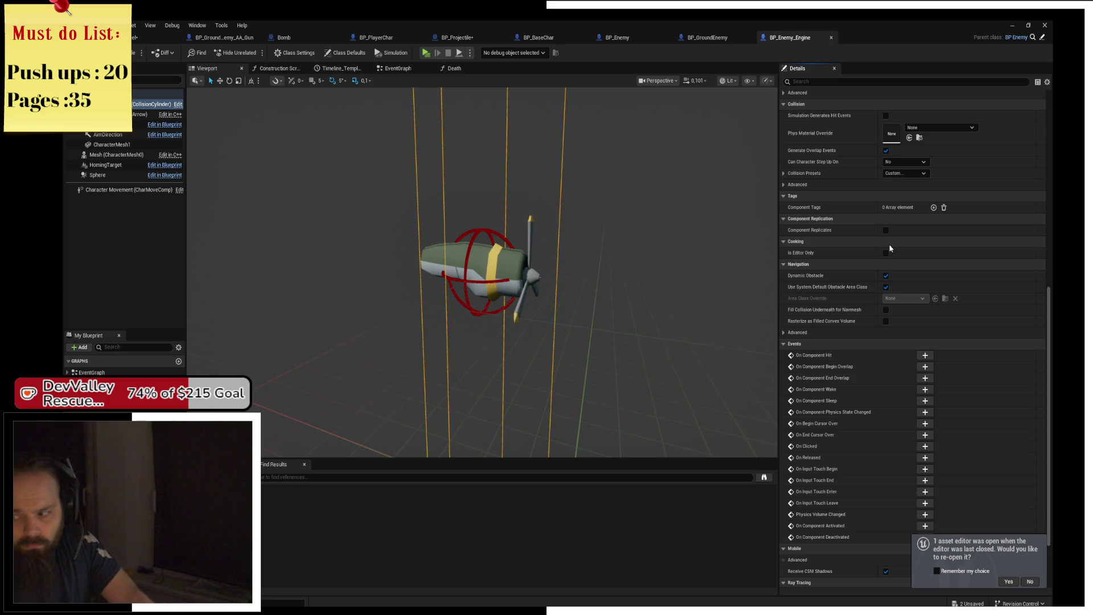
scroll(1051, 238, "up", 5)
mouse_move(1051, 238)
left_mouse_down()
mouse_move(1024, 200)
mouse_move(1033, 120)
left_mouse_up()
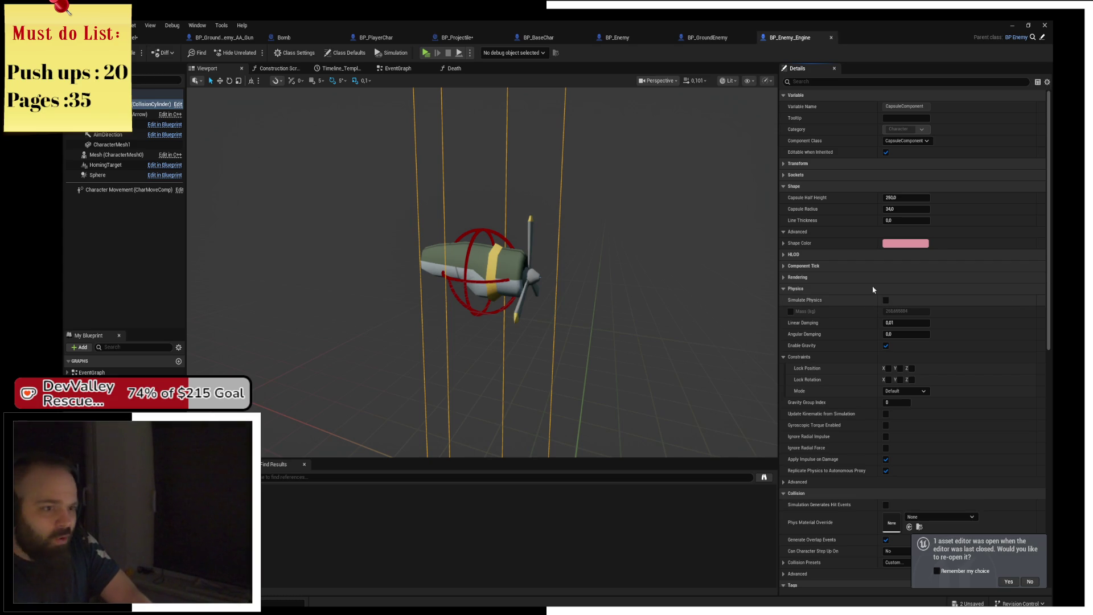
left_click(480, 229)
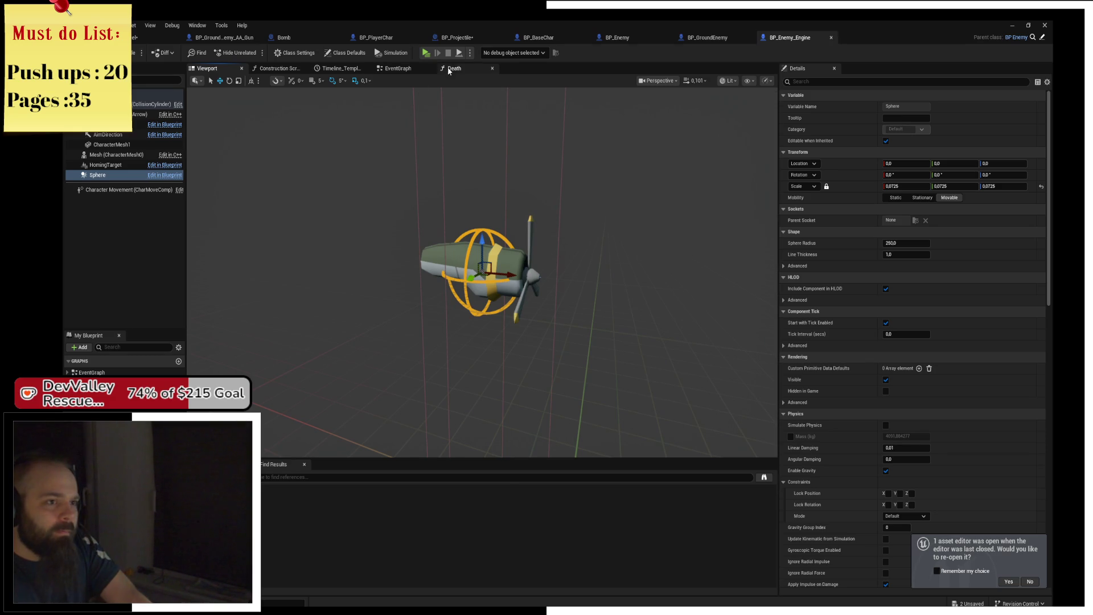
- Browse BP_Enemy_Engine's event graph and Death function, then open the parent BP_Enemy graph
left_click(397, 69)
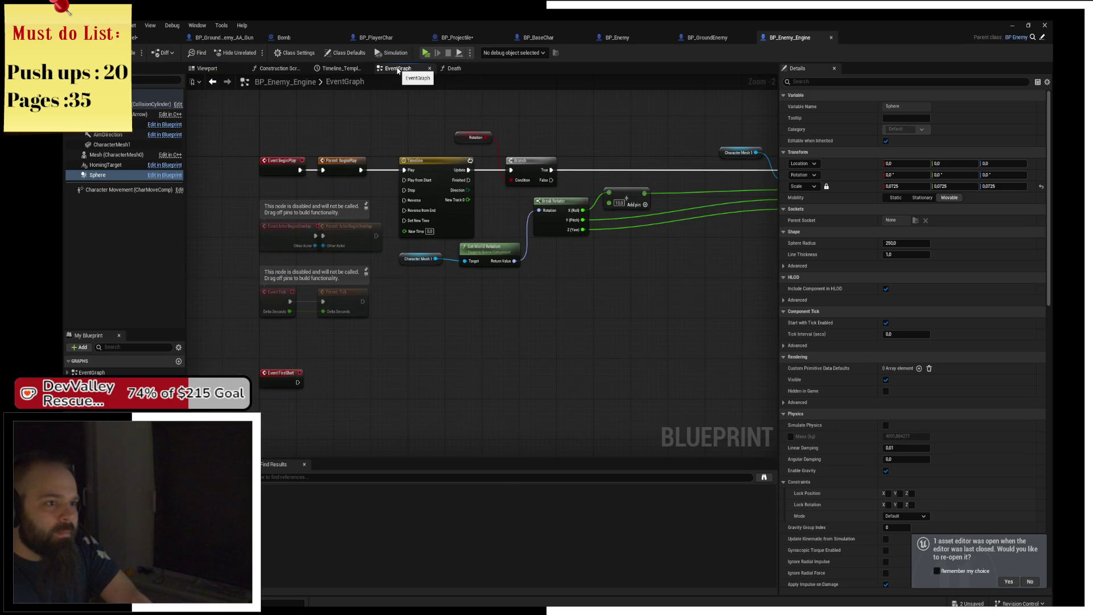
left_click(463, 74)
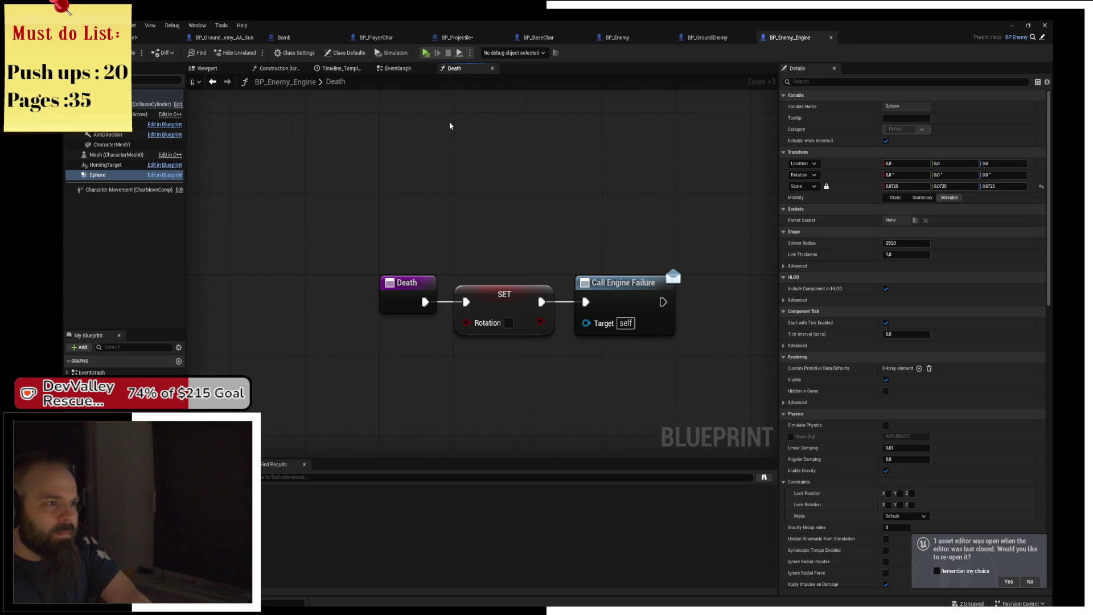
left_click(210, 71)
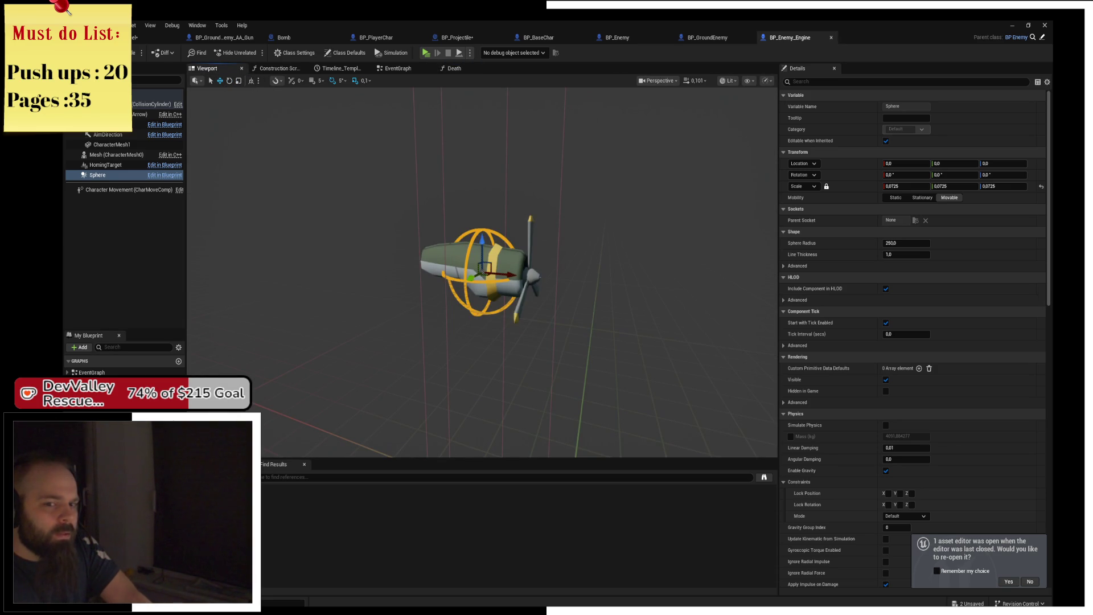
scroll(911, 342, "down", 15)
scroll(1053, 517, "up", 5)
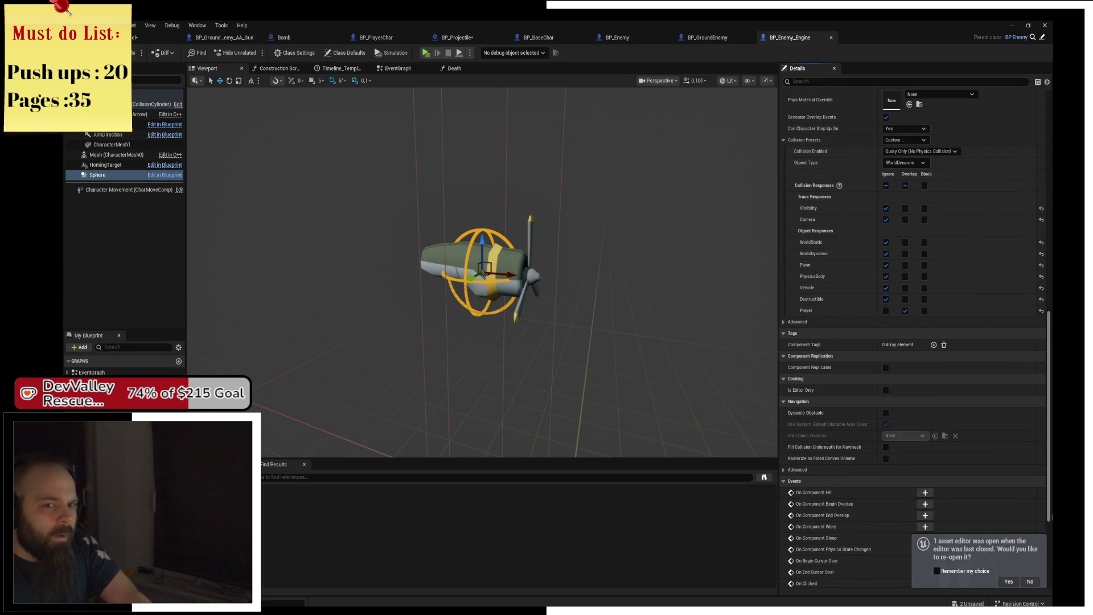
scroll(1052, 516, "up", 3)
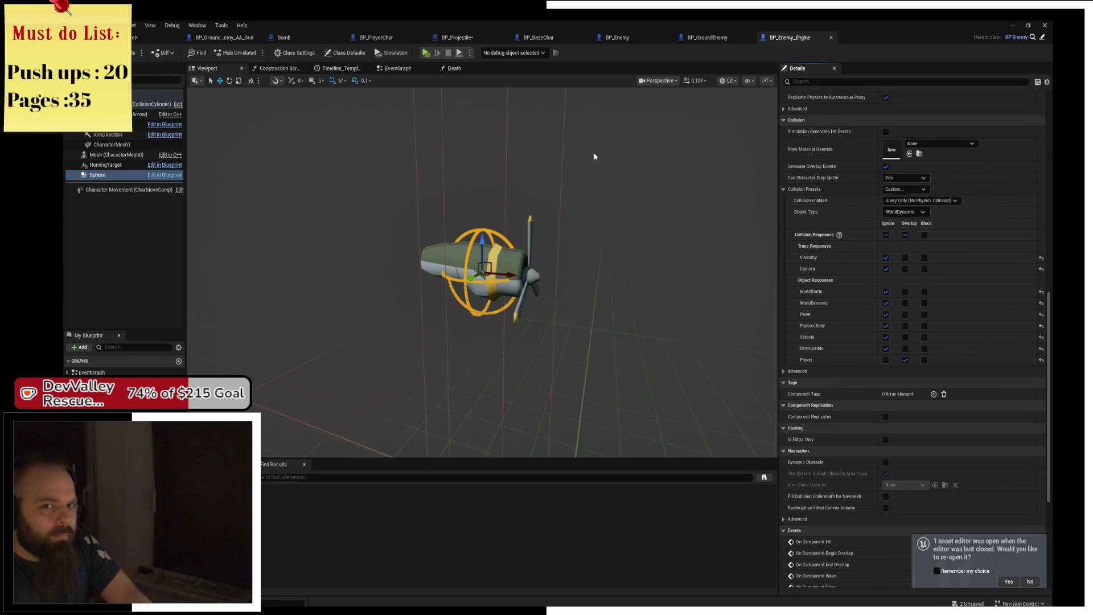
left_click(1043, 38)
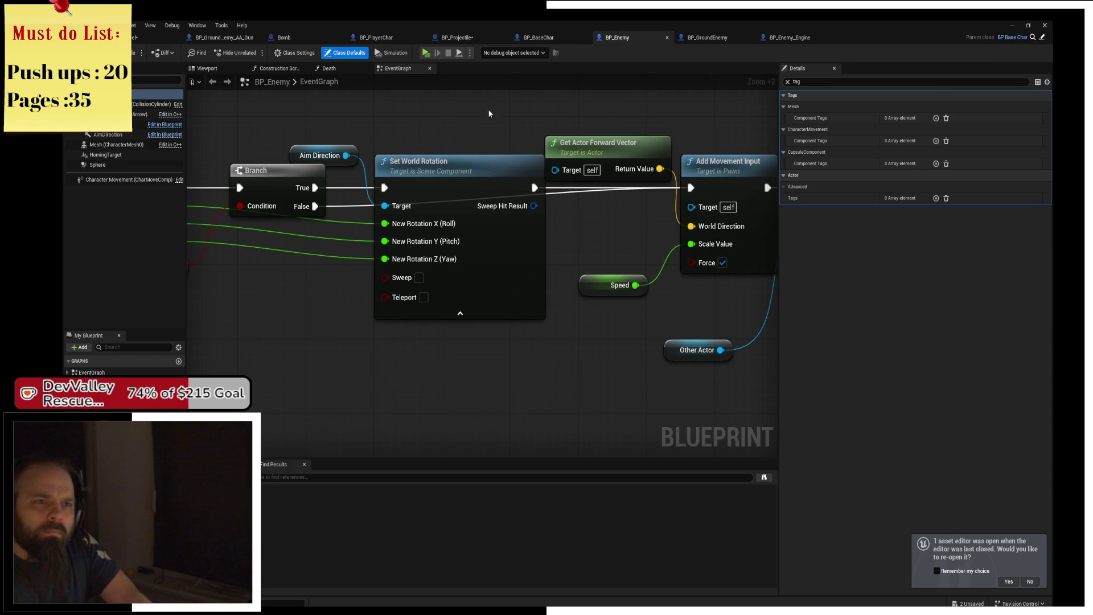
- Find references to the Sphere component, jump to its Begin Overlap event, then switch to BP_GroundEnemy
left_click(111, 166)
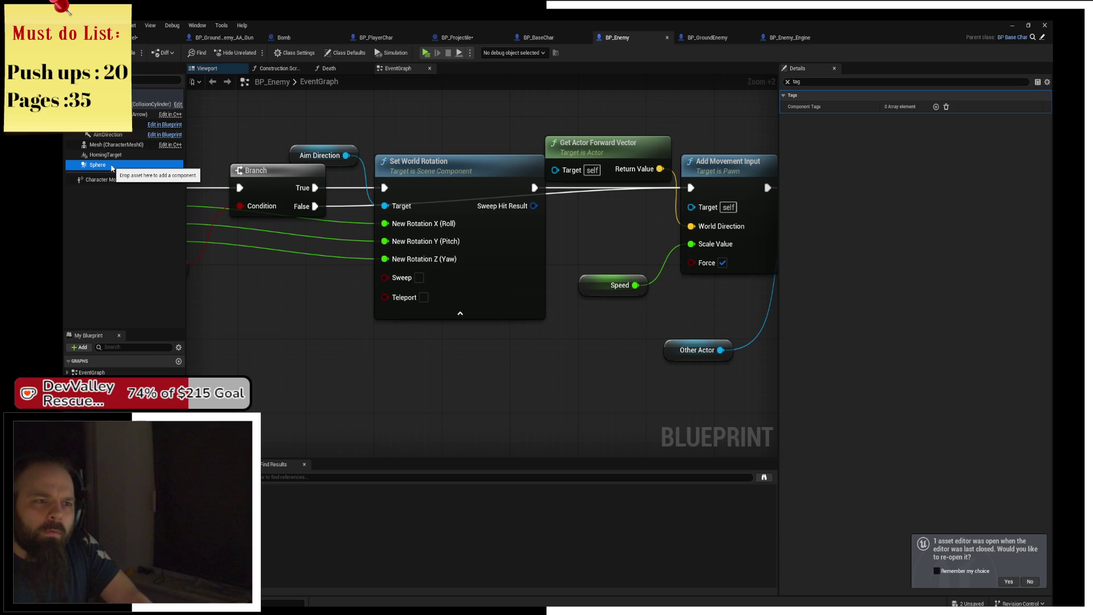
right_click(111, 167)
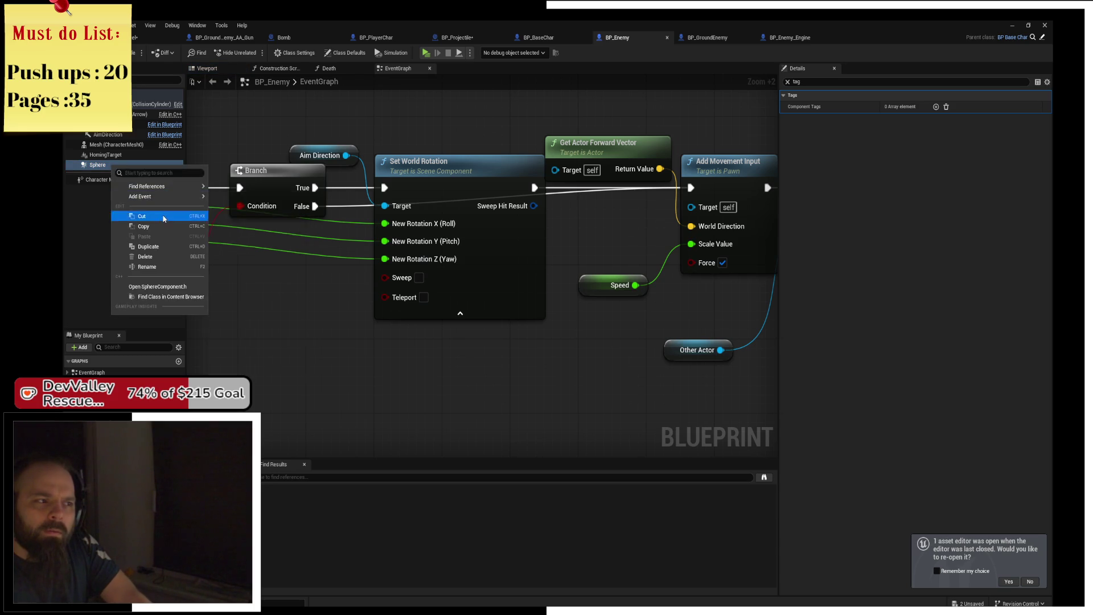
mouse_move(166, 188)
left_click(232, 190)
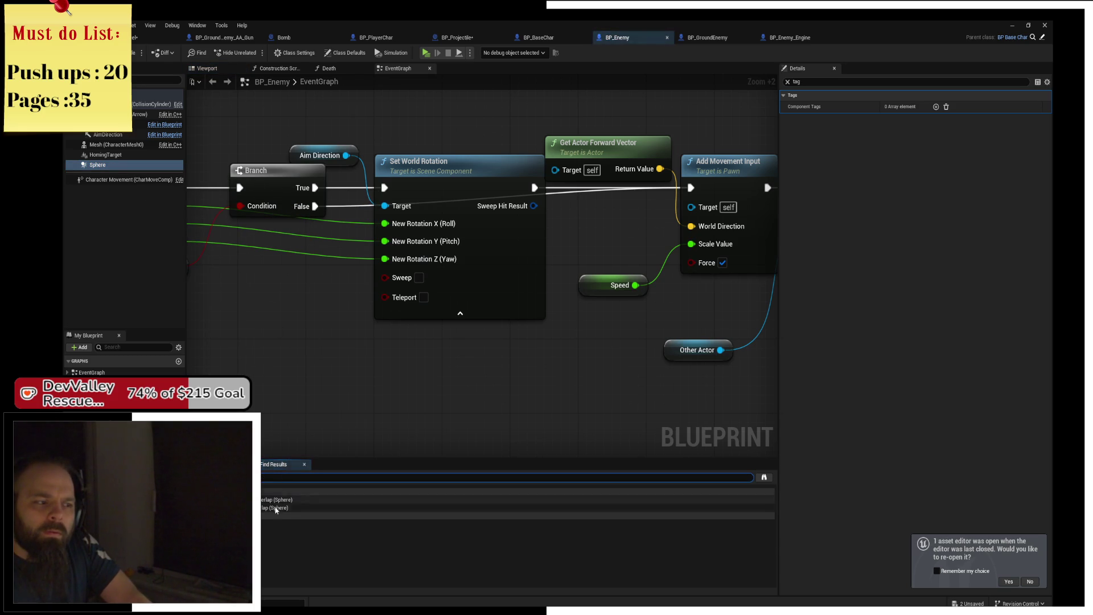
double_click(276, 500)
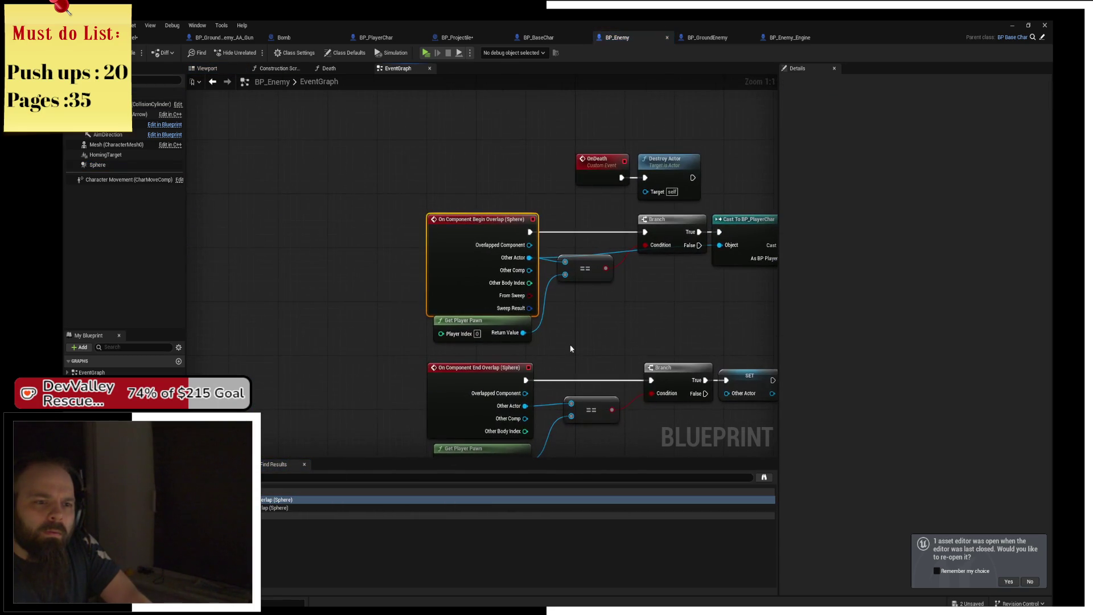
left_click_drag(571, 348, 418, 315)
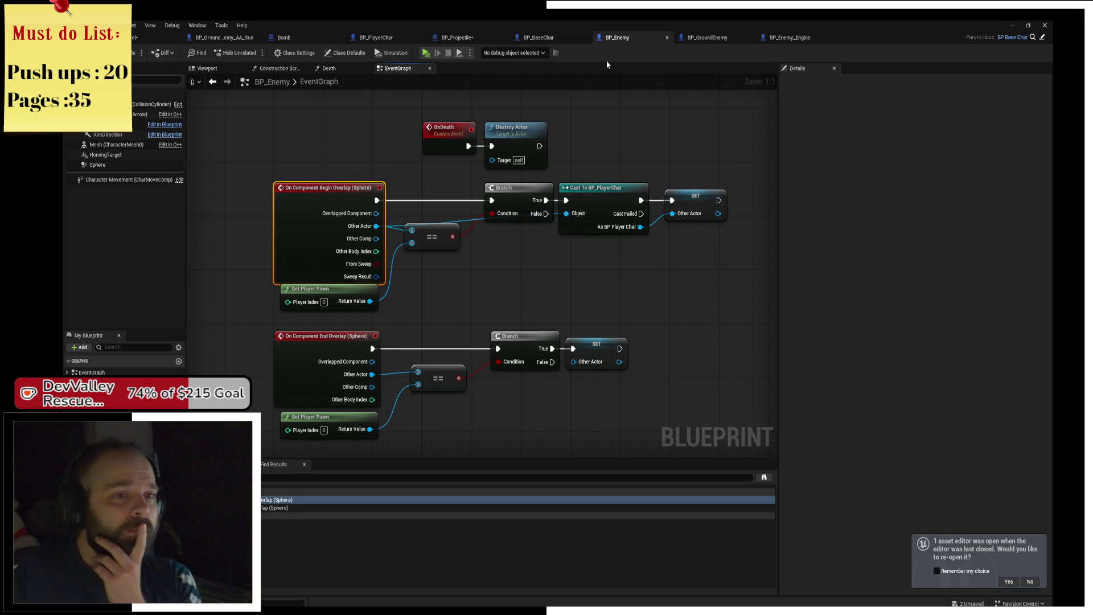
left_click(715, 40)
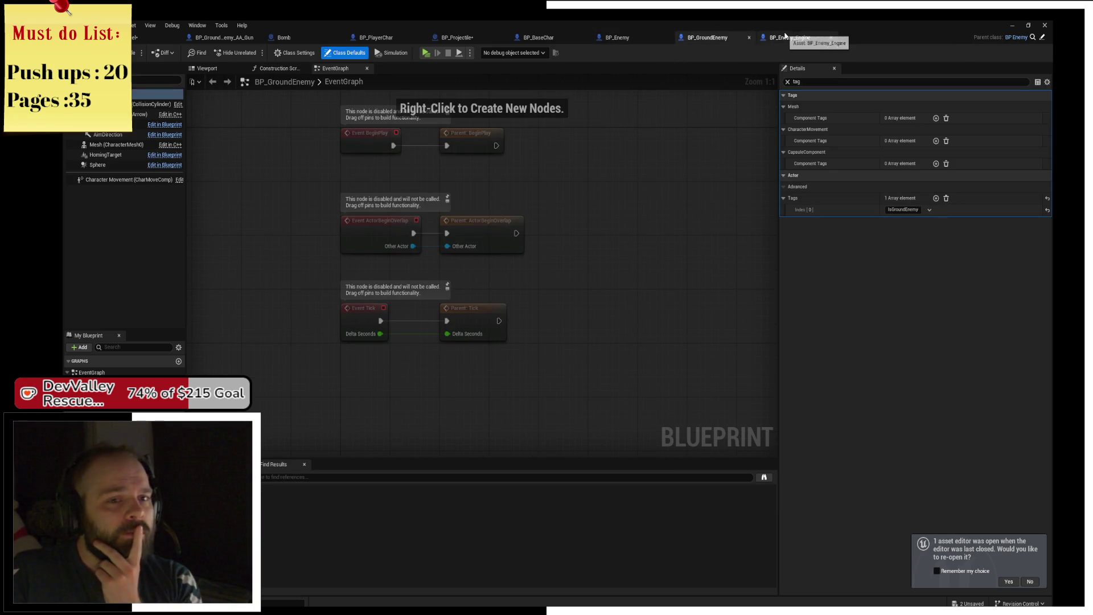
- Change BP_Enemy_Engine's CollisionCylinder object type from Pawn to WorldDynamic and start a playtest
left_click(784, 37)
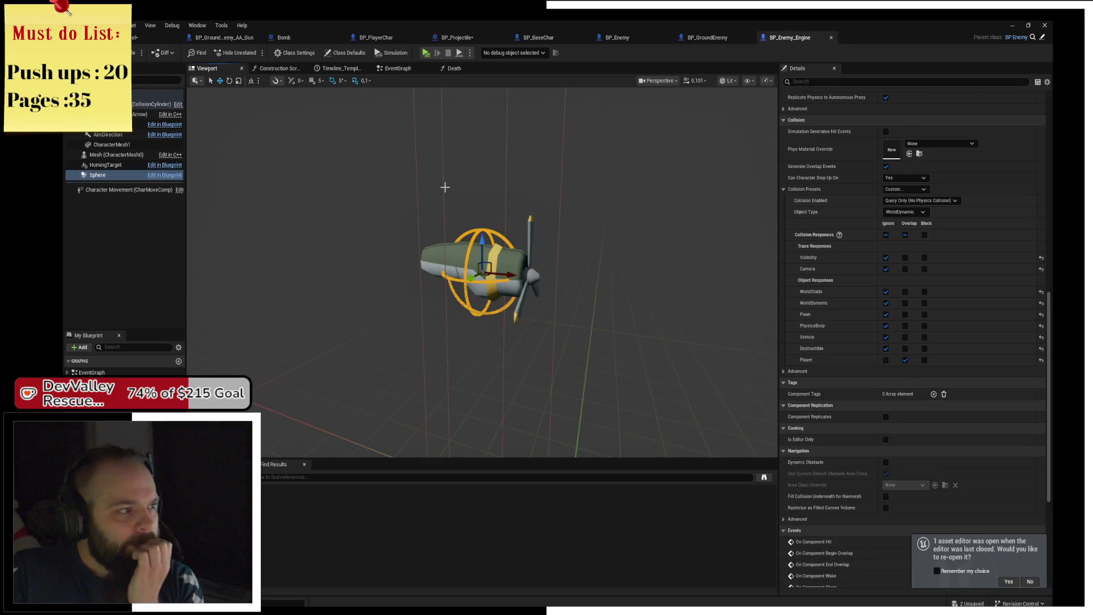
left_click(443, 186)
scroll(905, 245, "up", 4)
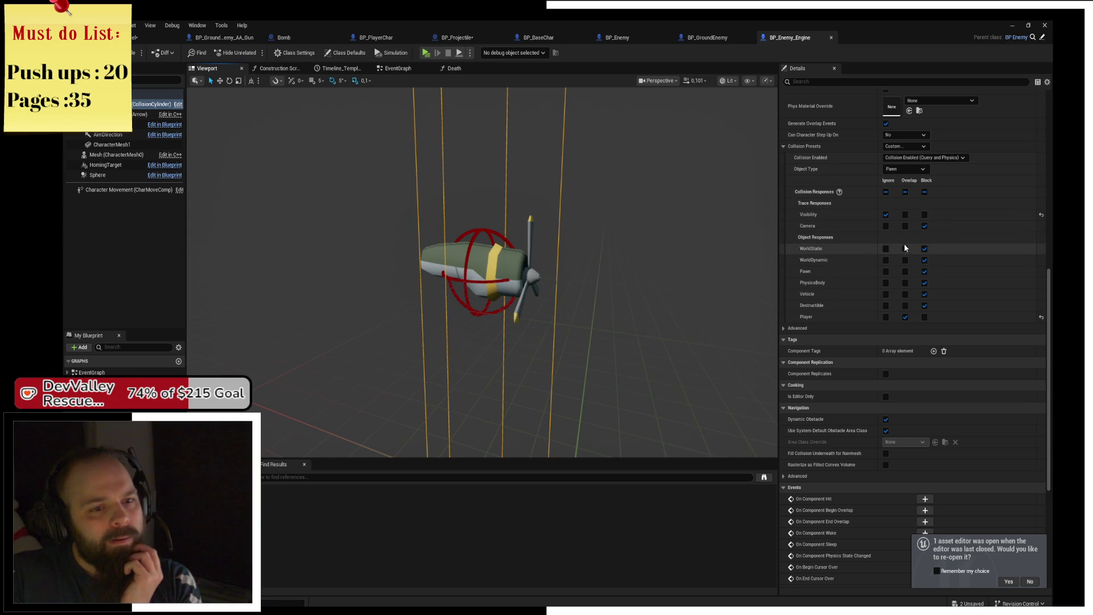
left_click(907, 170)
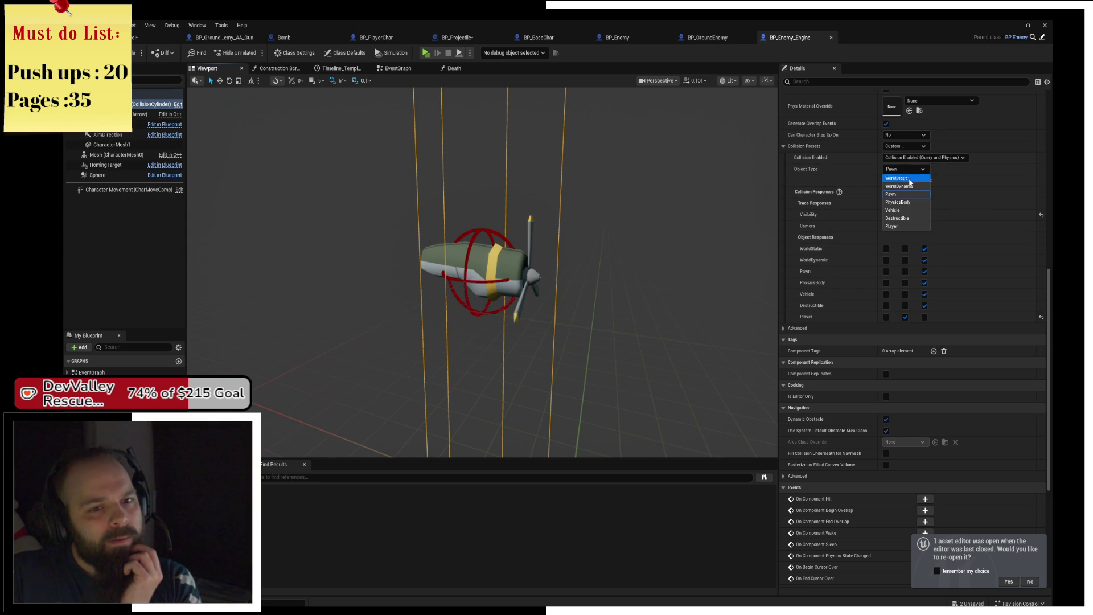
left_click(909, 186)
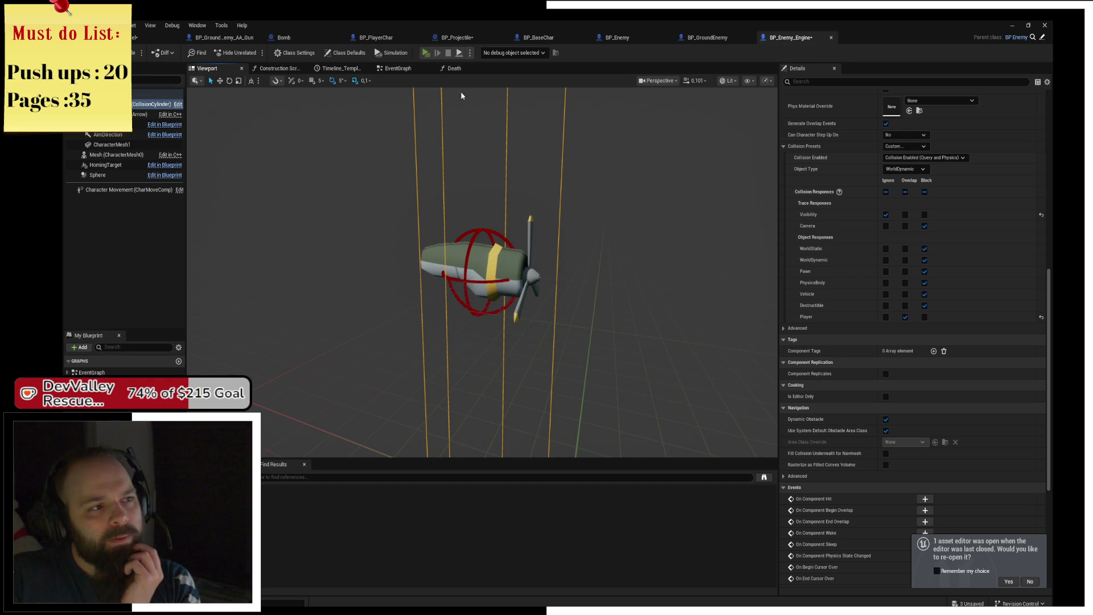
key("alt+p")
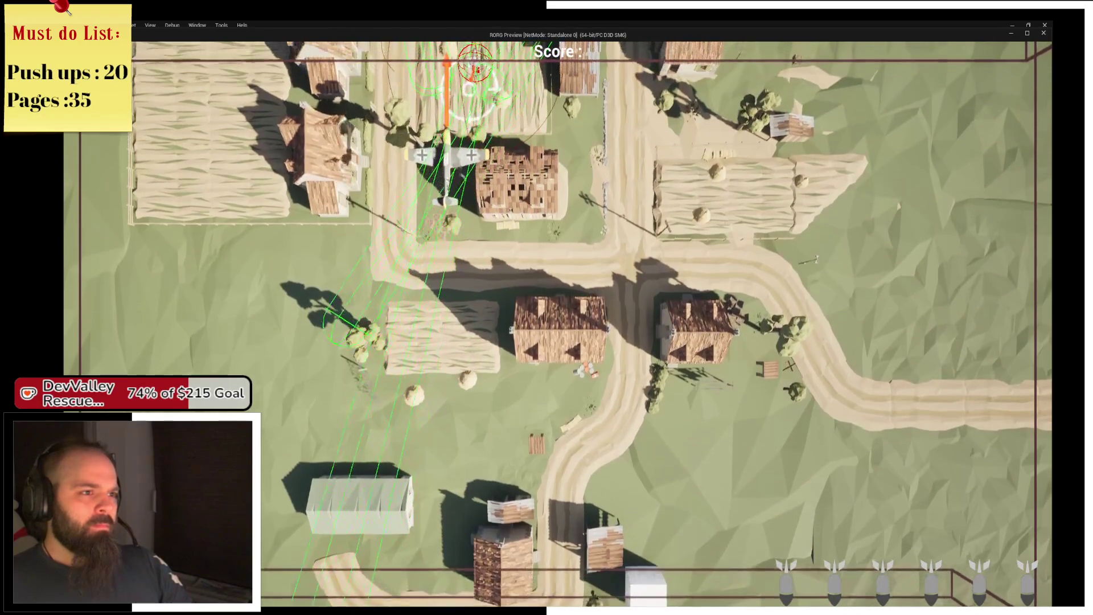
- Steer the plane left and right, drop two bombs, then exit the preview
key("space")
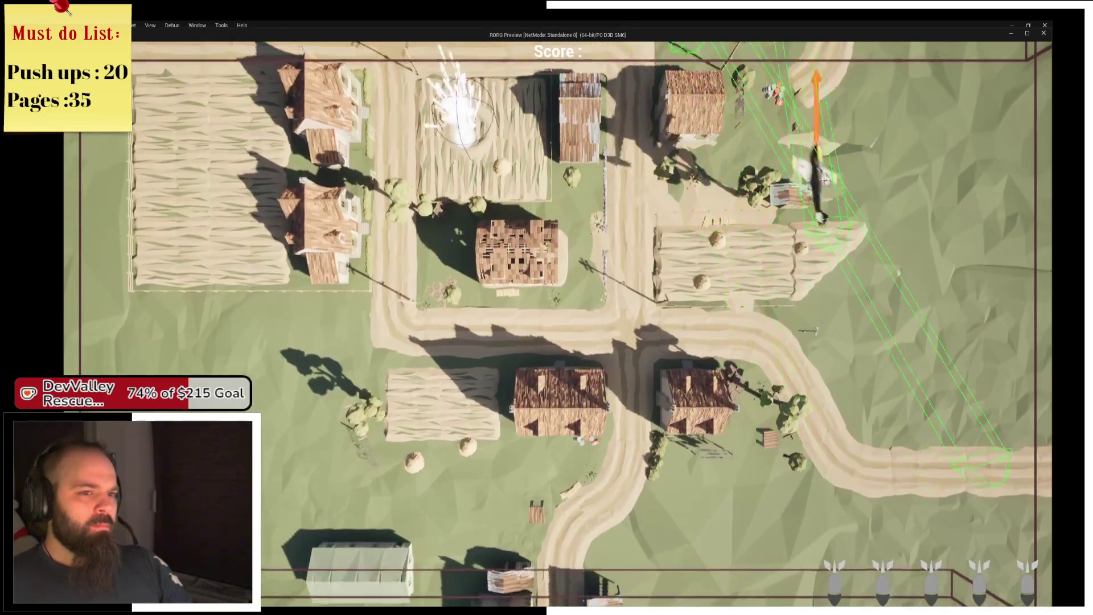
key("a")
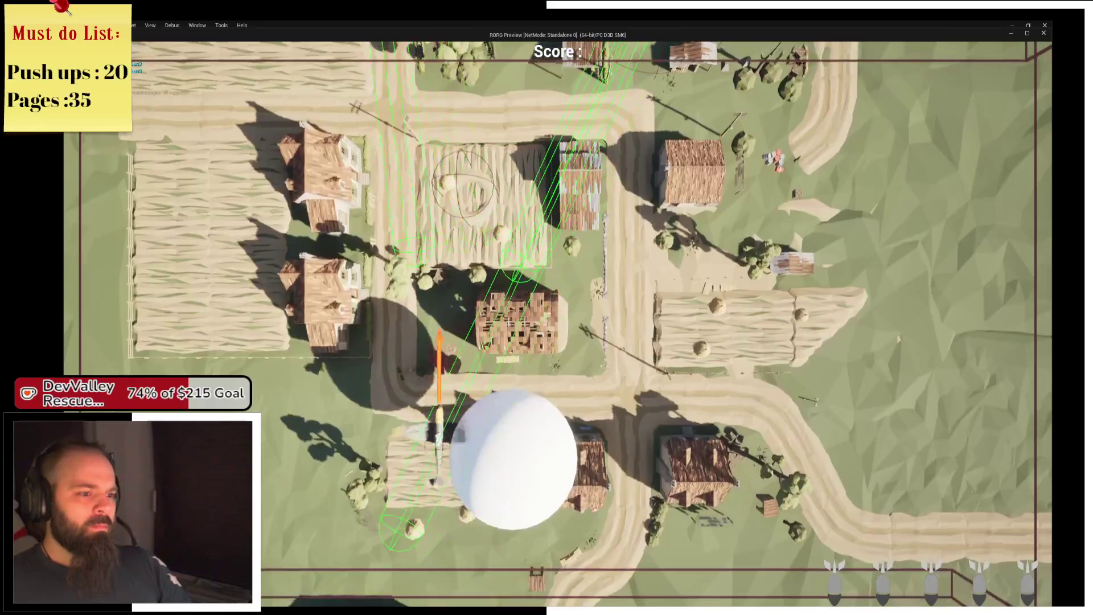
key("d")
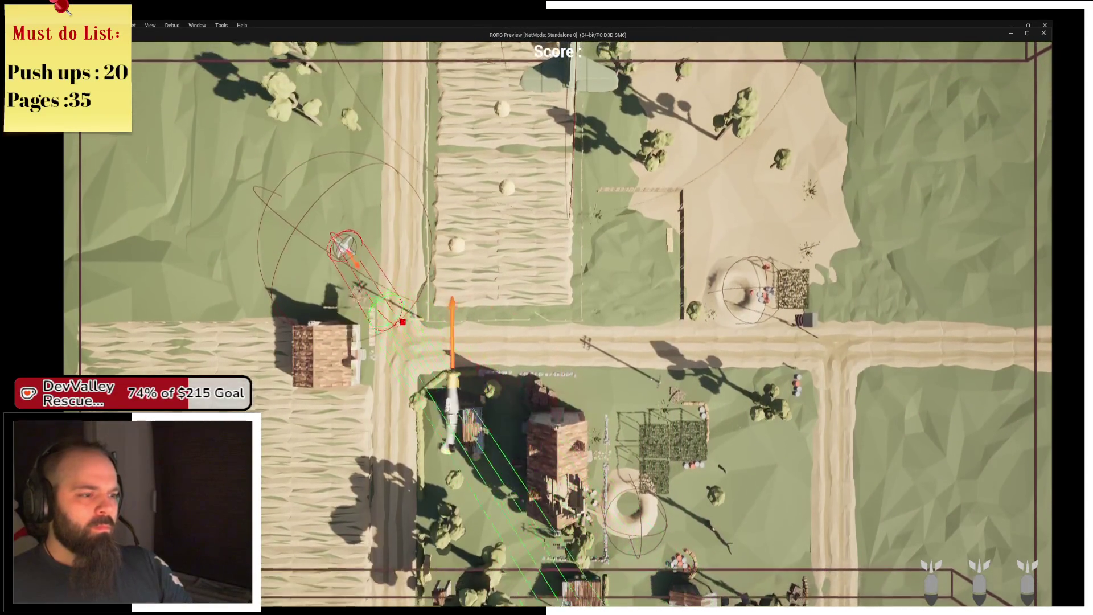
key("space")
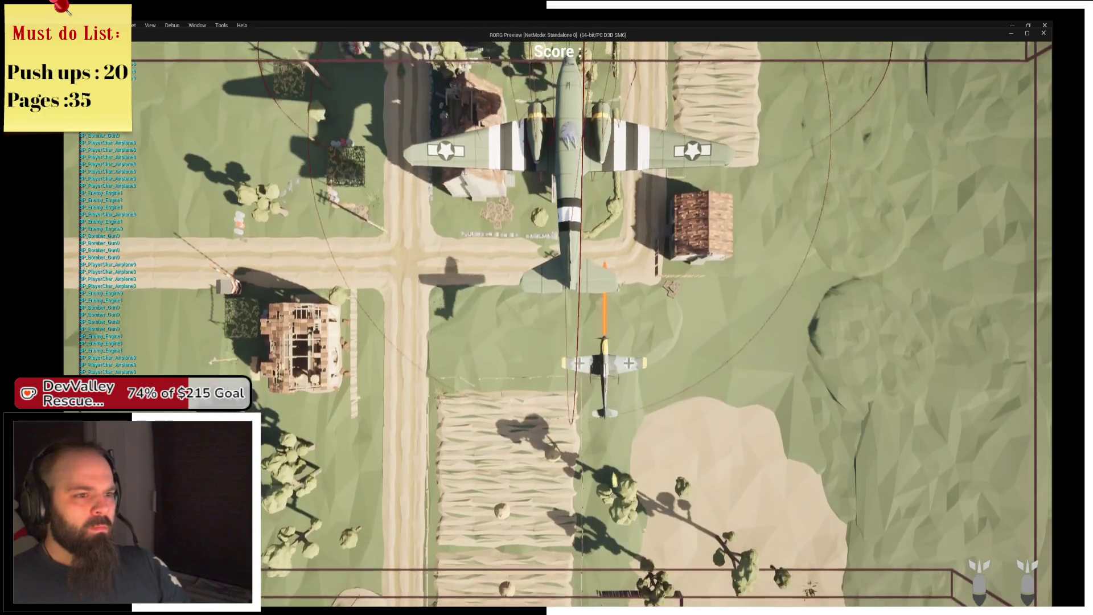
key("Escape")
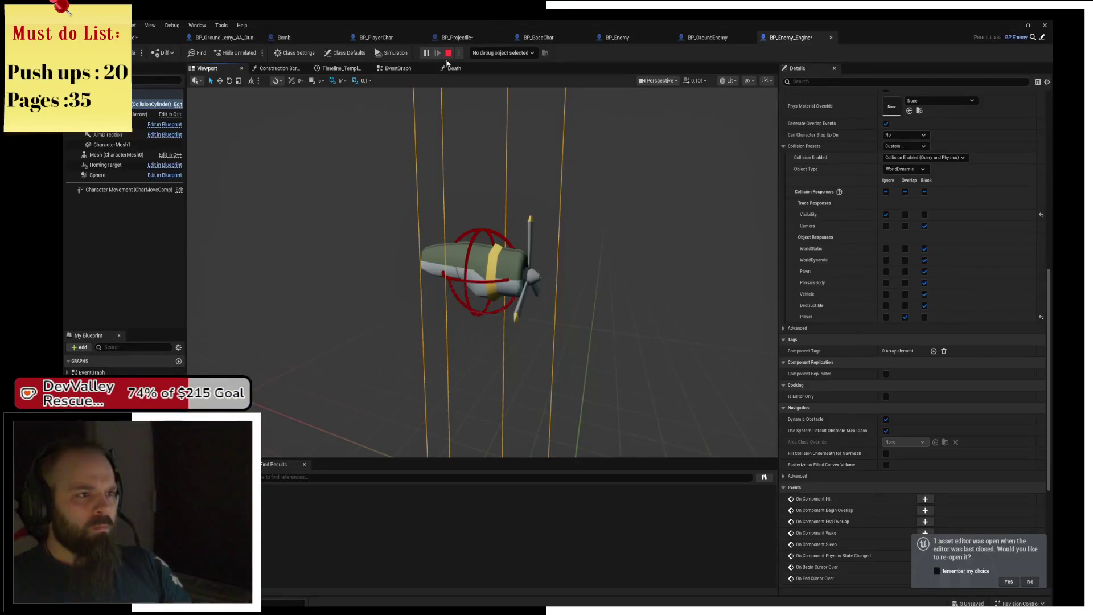
- Tick Multi Body Overlap on BP_Projectile's Capsule, save the blueprint, and start another playtest
left_click(457, 37)
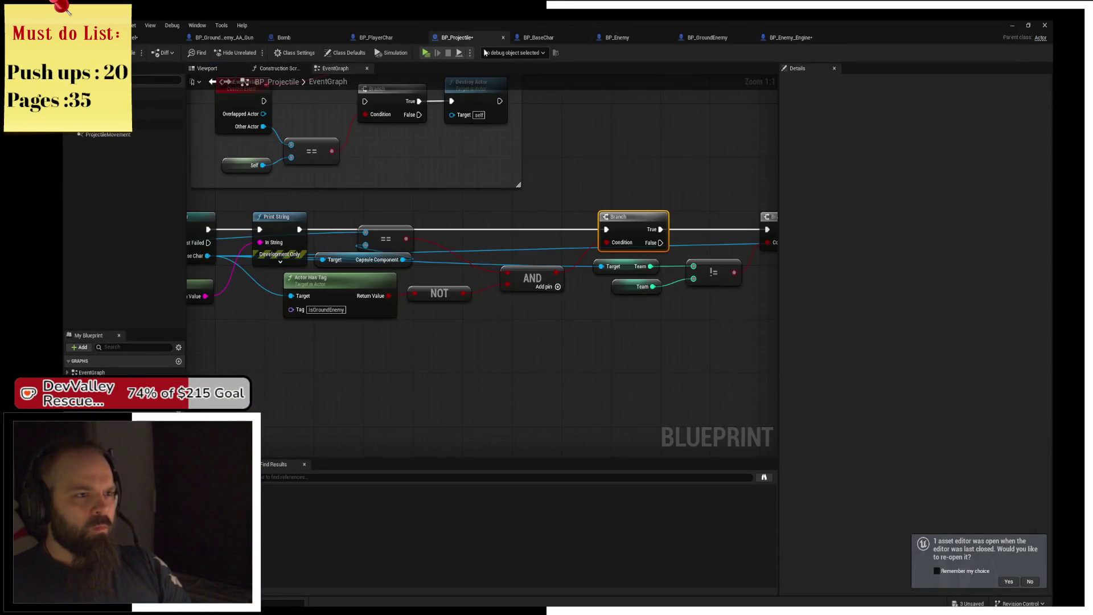
left_click(157, 104)
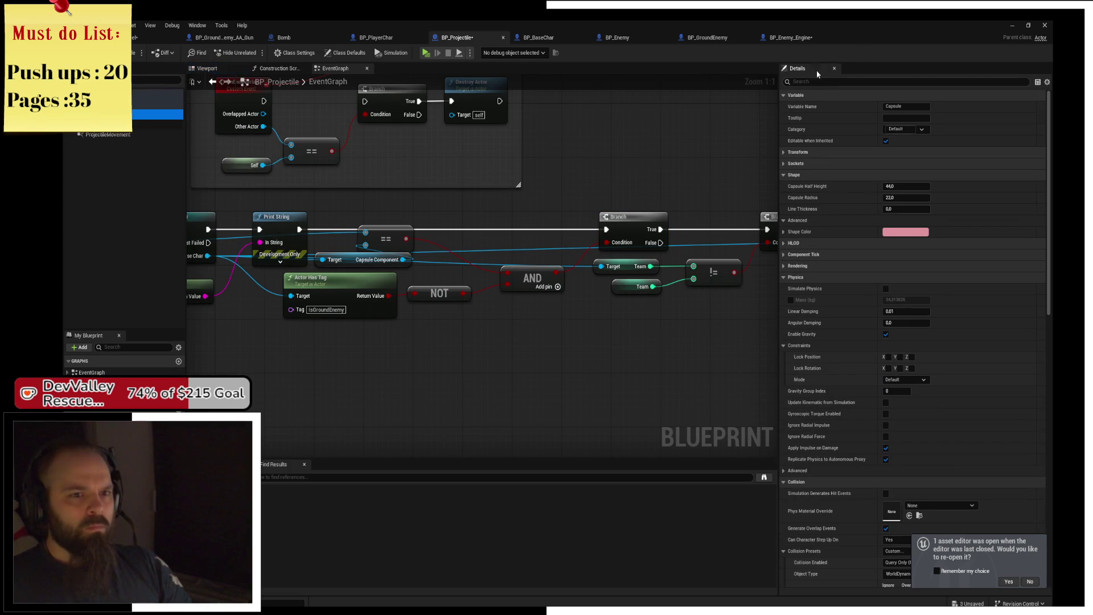
left_click(801, 82)
type("multi")
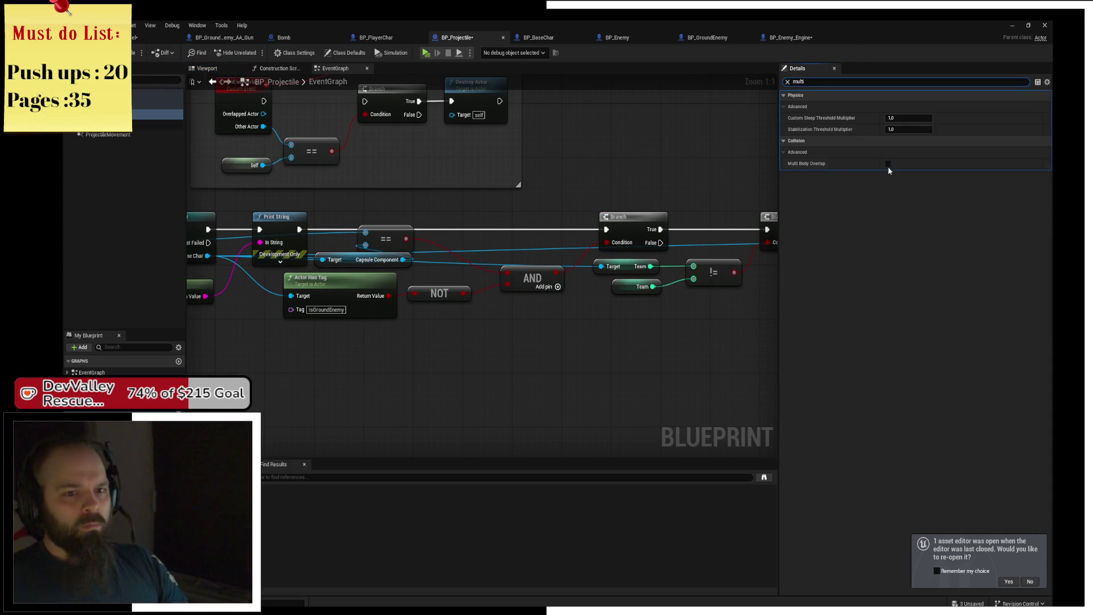
left_click(888, 163)
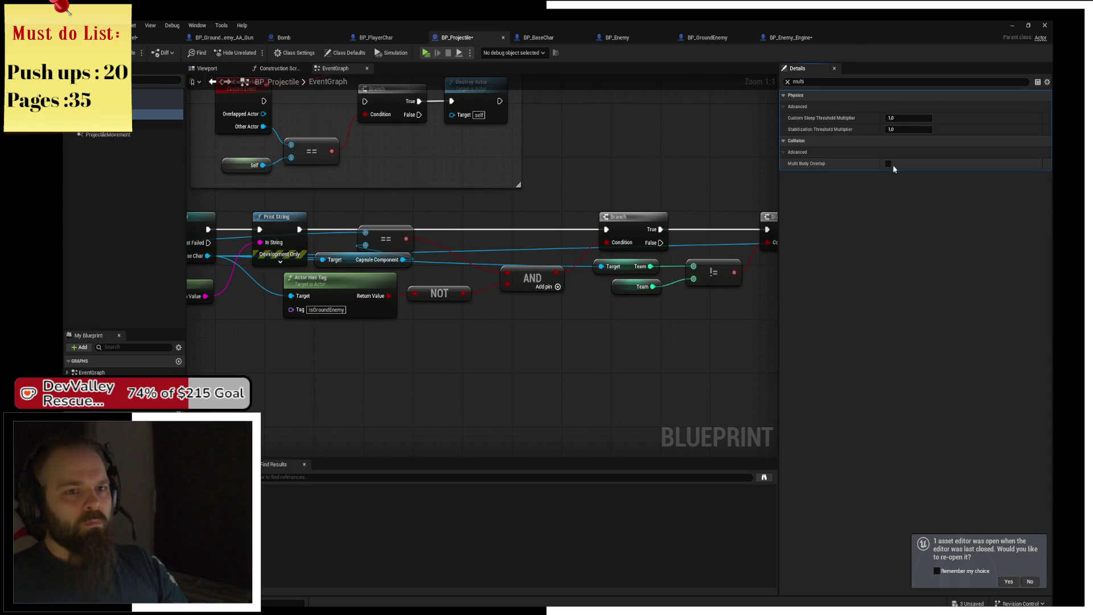
key("ctrl+s")
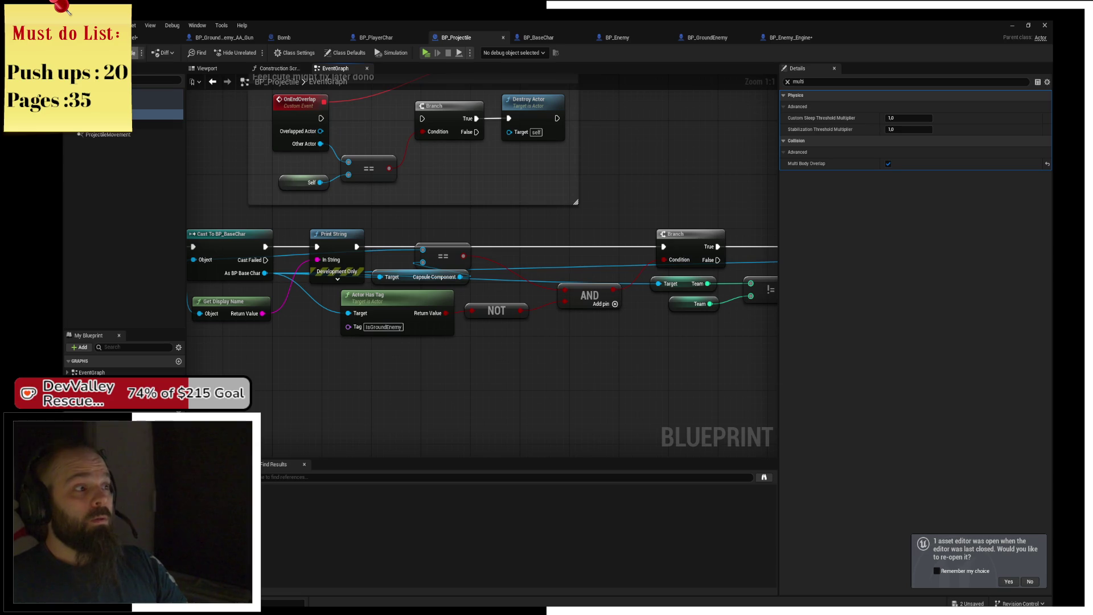
key("alt+p")
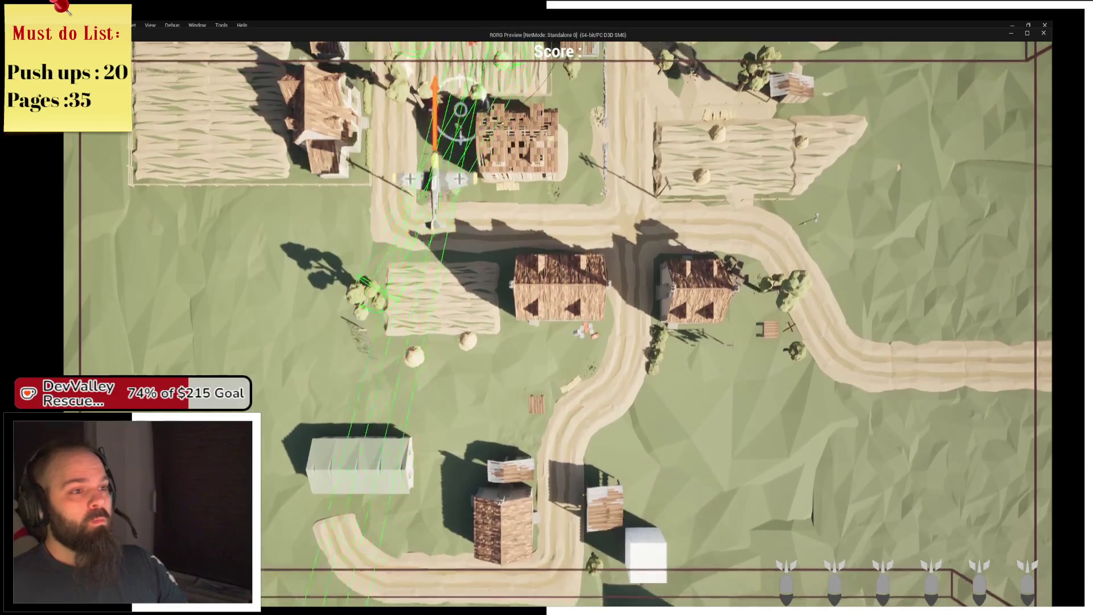
- Drop a bomb during the playtest, then switch back to the editor
key("space")
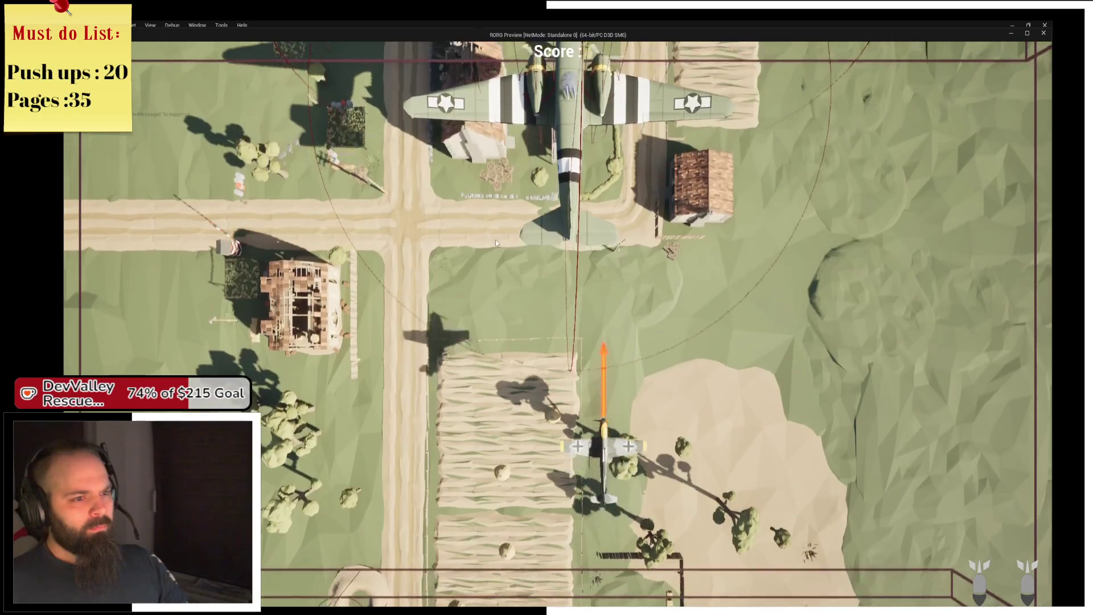
key("alt+Tab")
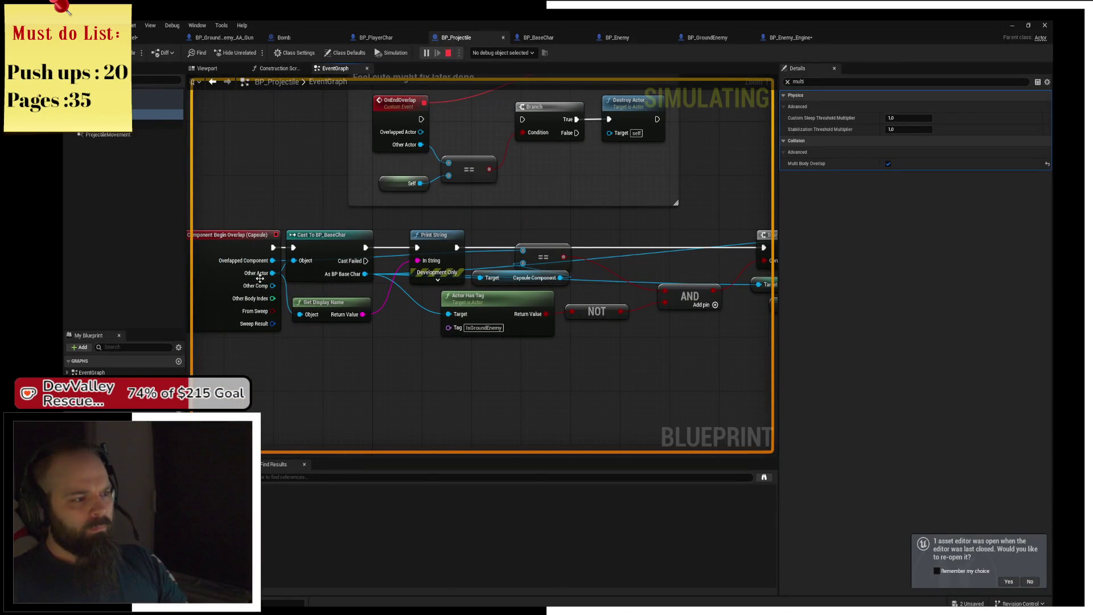
- Move Actor Has Tag off Print String, make the printed text dark red, and save
left_click_drag(260, 265, 319, 370)
left_click_drag(350, 337, 341, 354)
left_click(437, 280)
left_click_drag(490, 300, 566, 336)
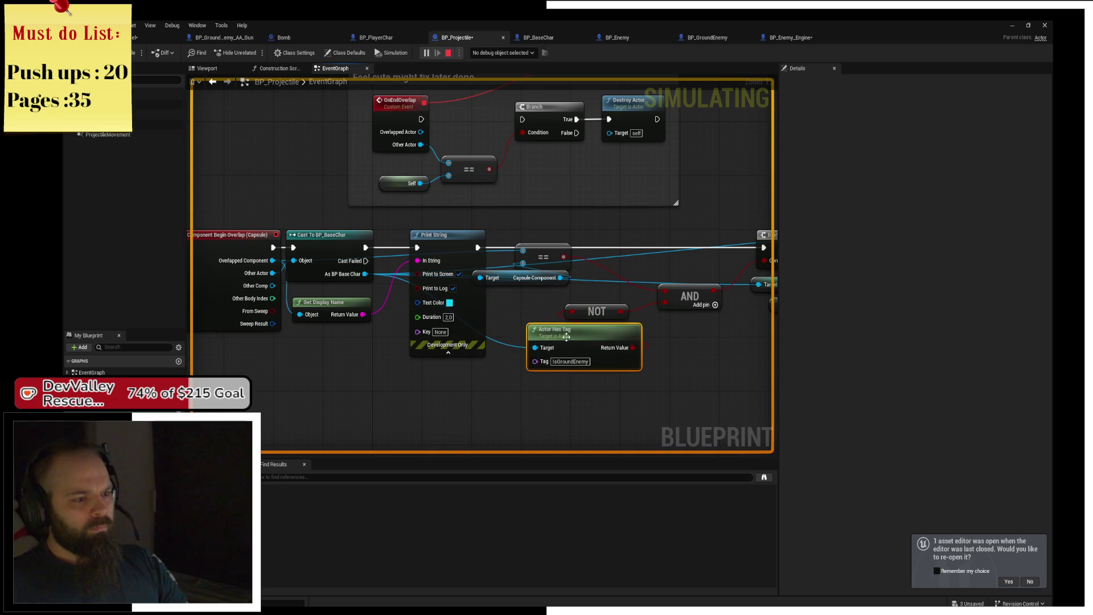
left_click(449, 302)
left_click_drag(485, 357, 533, 367)
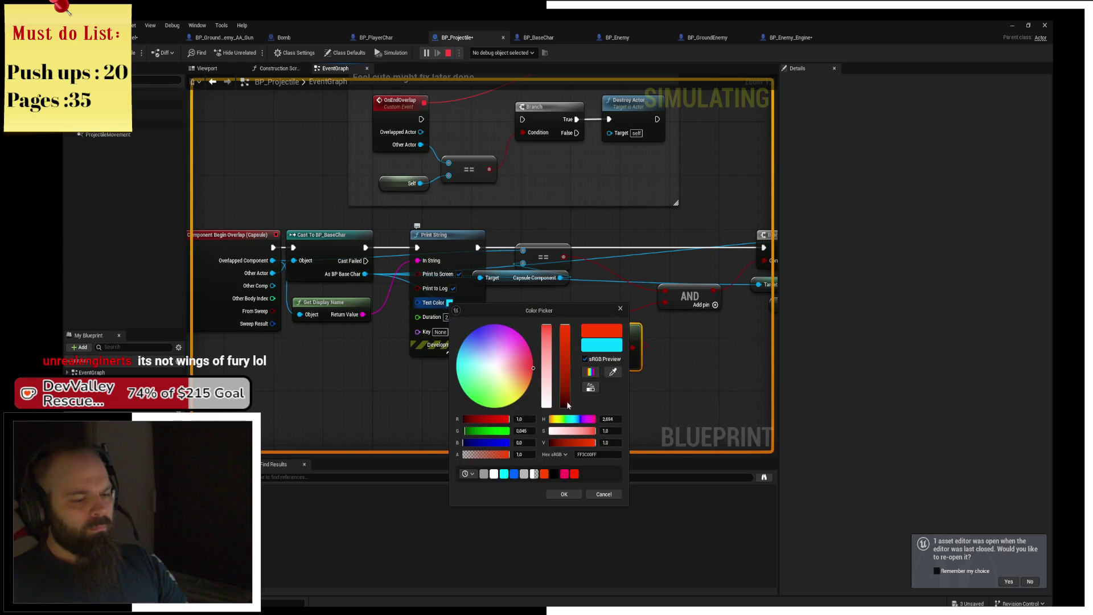
left_click(575, 494)
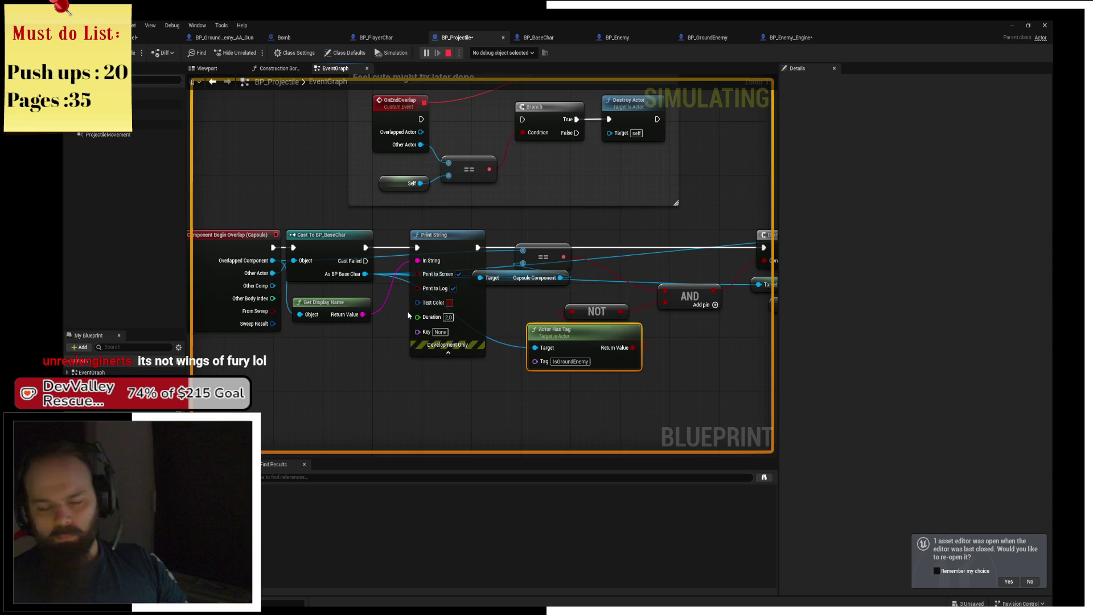
key("ctrl+s")
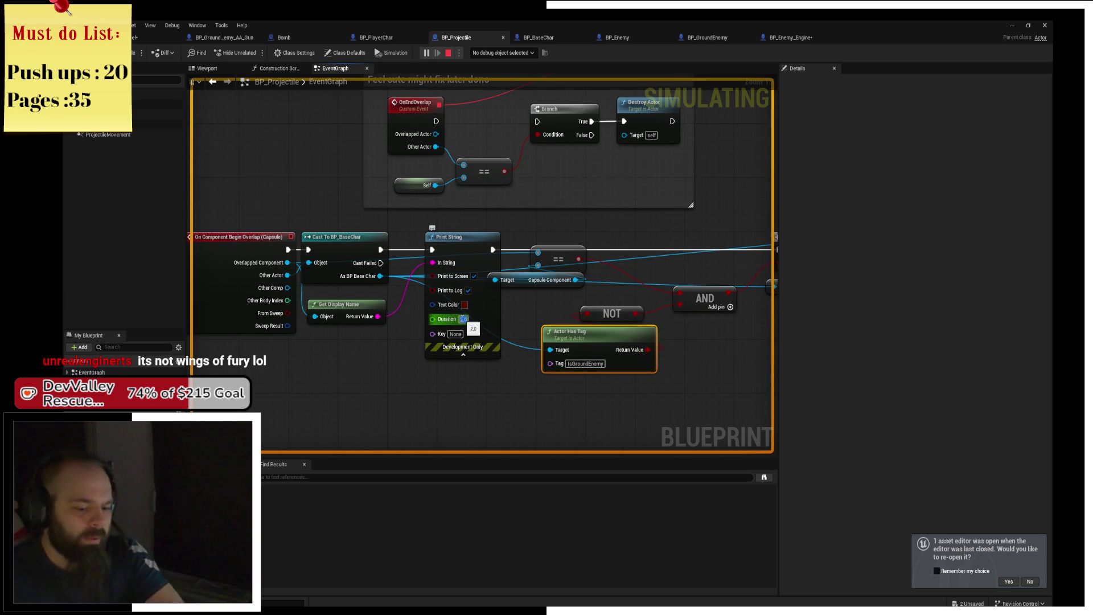
- Set Print String's Duration to 10, stop the simulation, and relaunch the game
left_click(463, 318)
type("10")
key("Return")
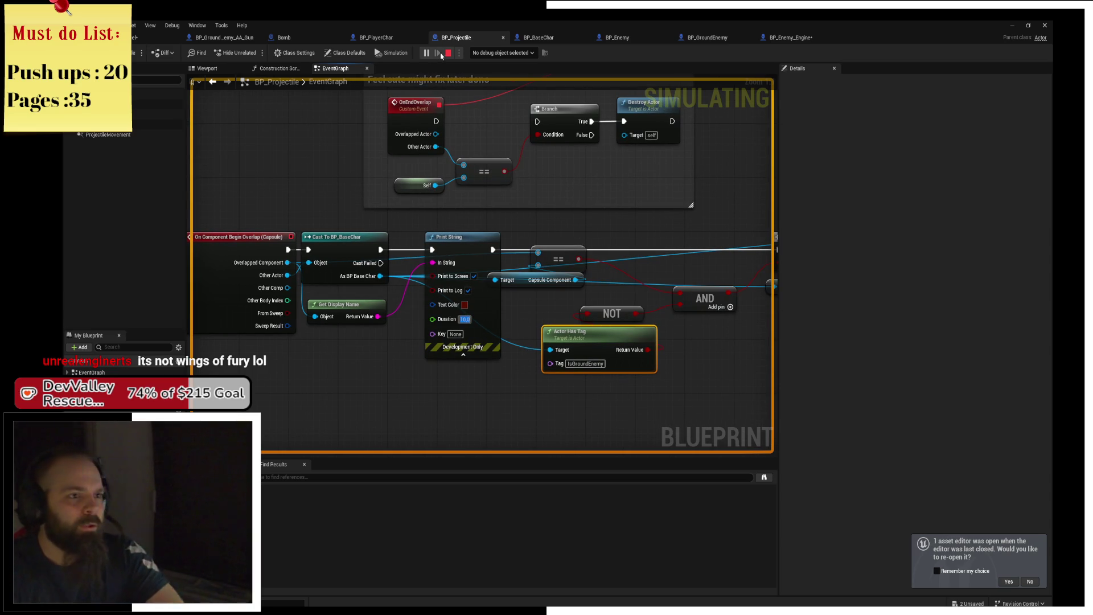
left_click(448, 52)
key("alt+p")
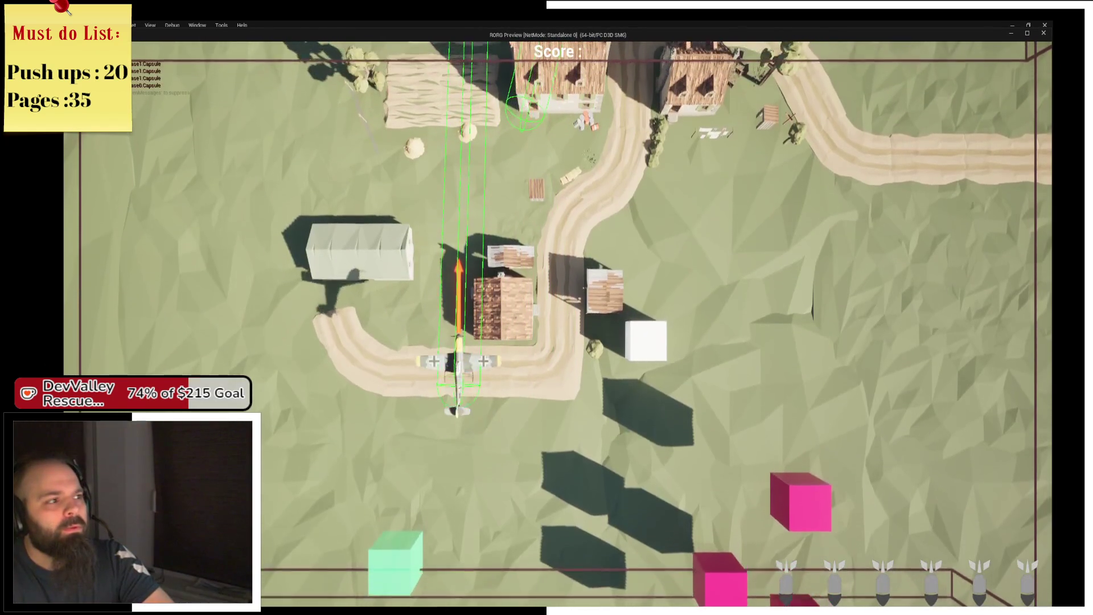
- Fly the plane forward, left and right while overlap messages print, then exit the preview
key("d")
key("d")
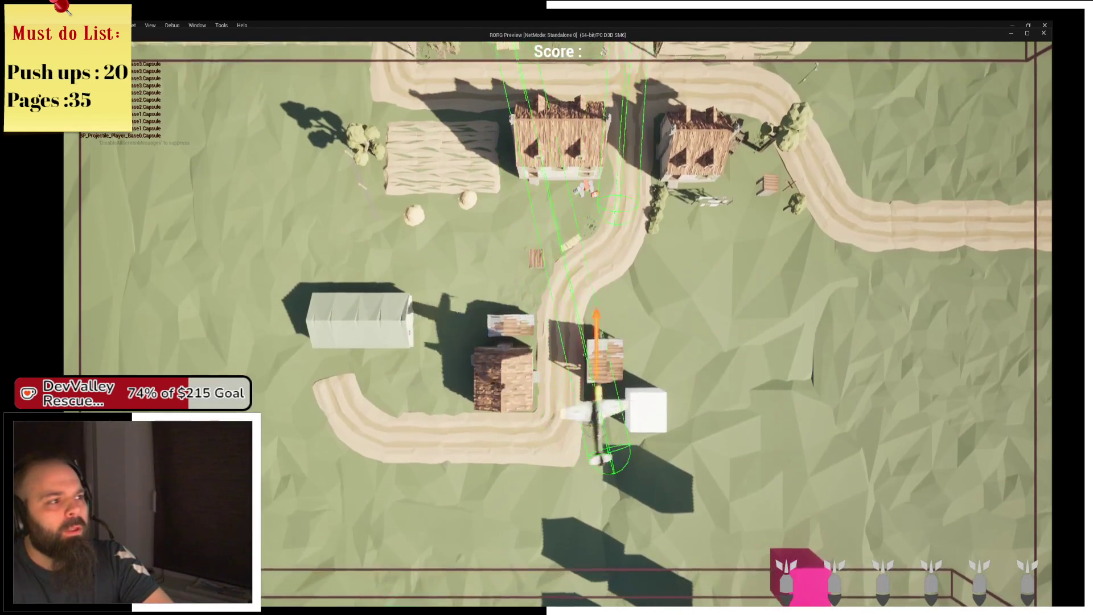
key("w")
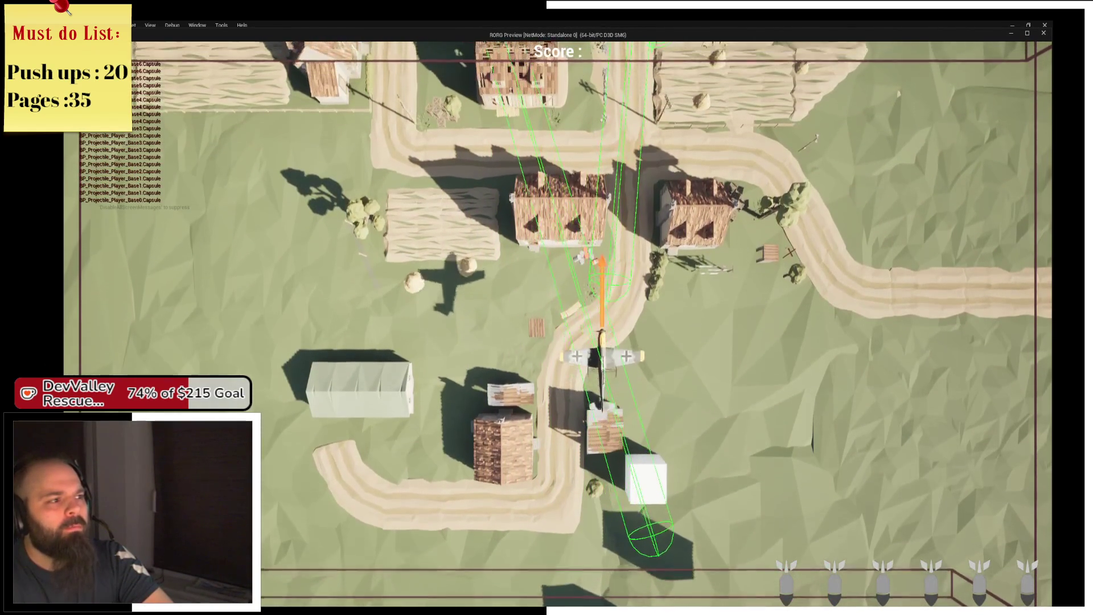
key("a")
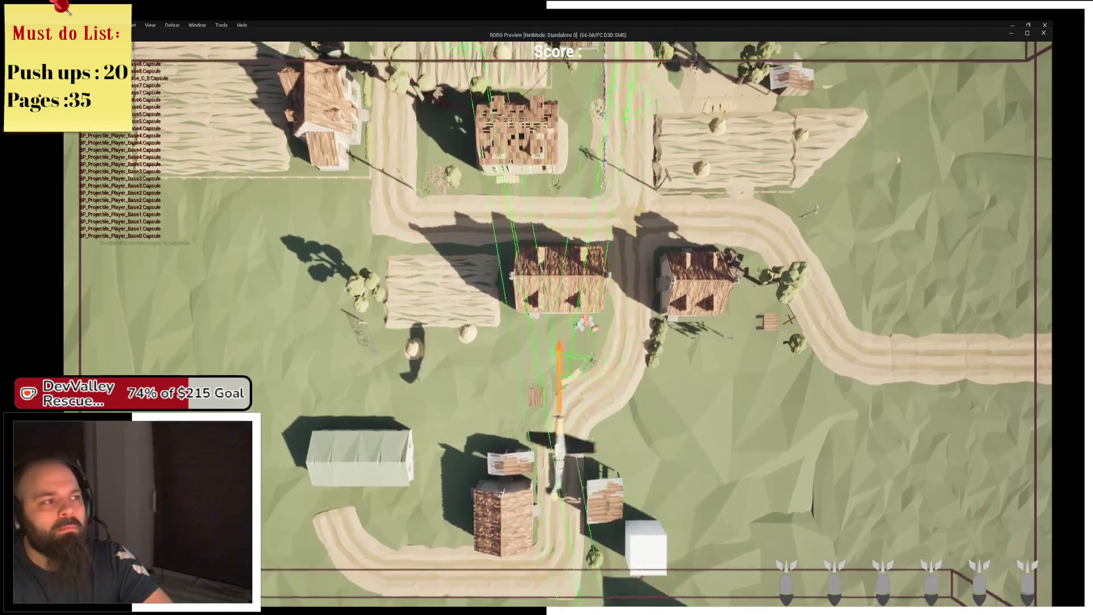
key("w")
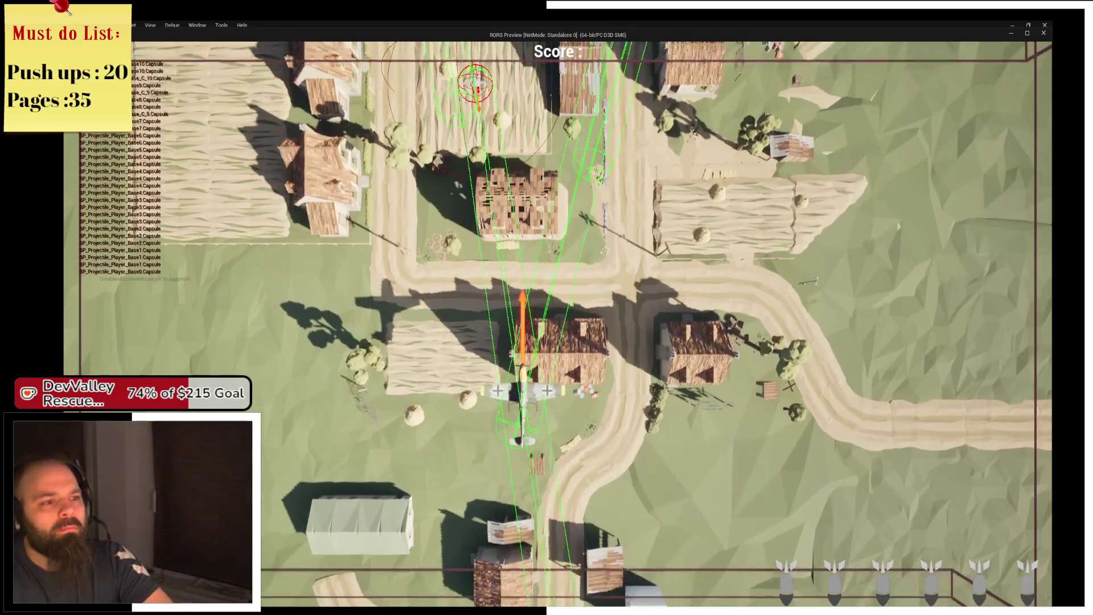
key("d")
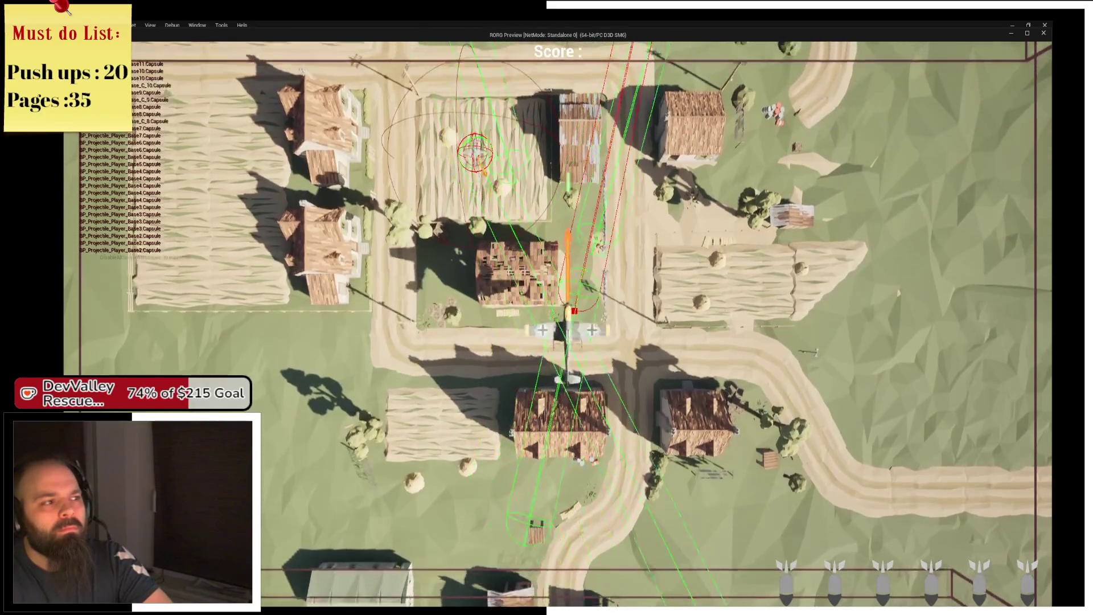
key("w")
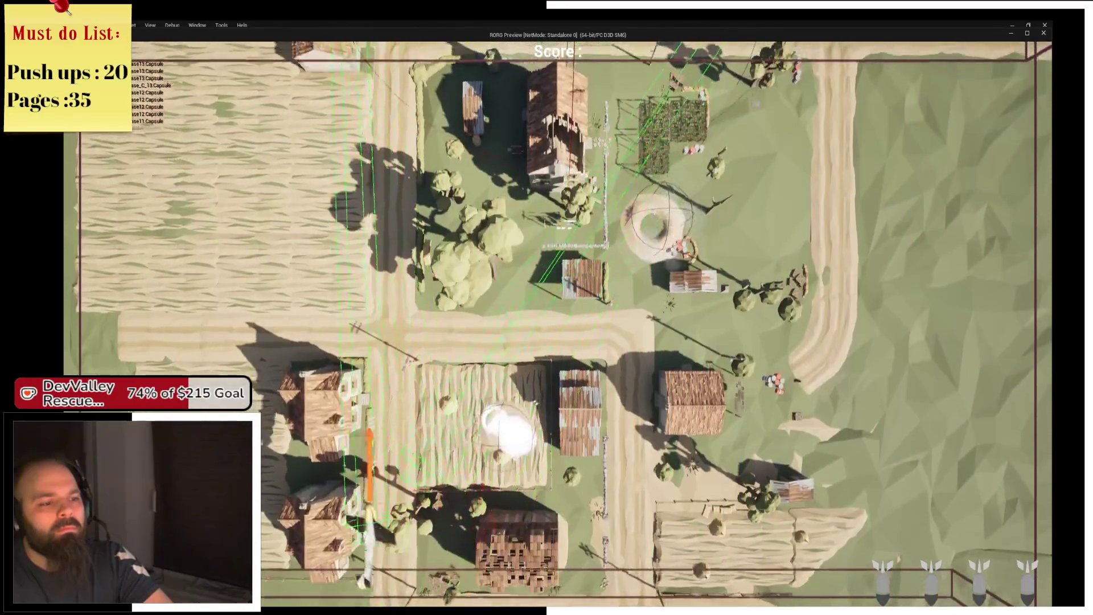
key("d")
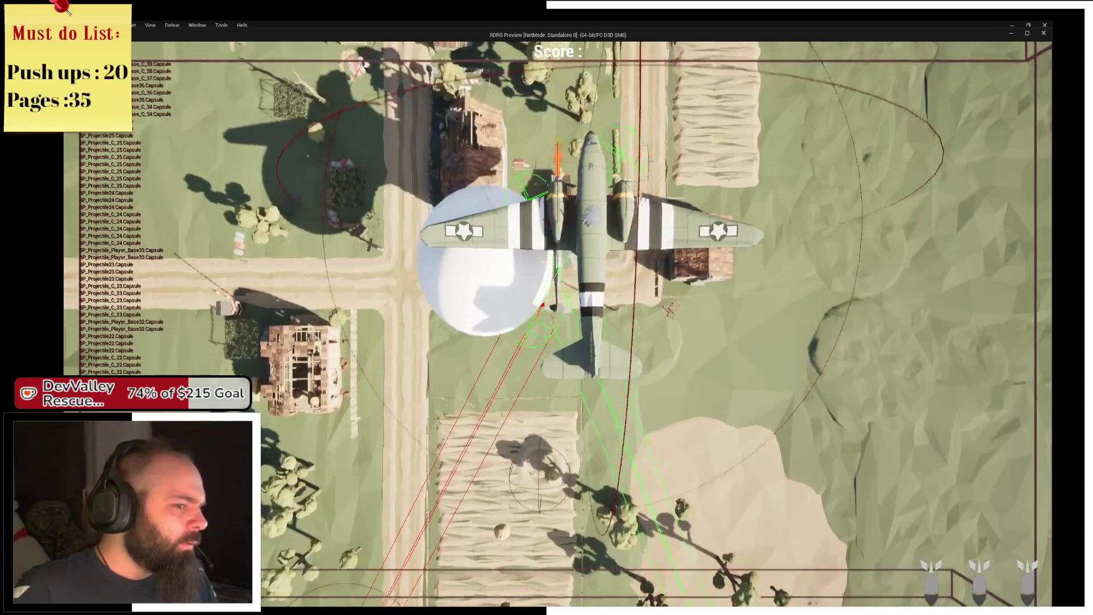
key("Escape")
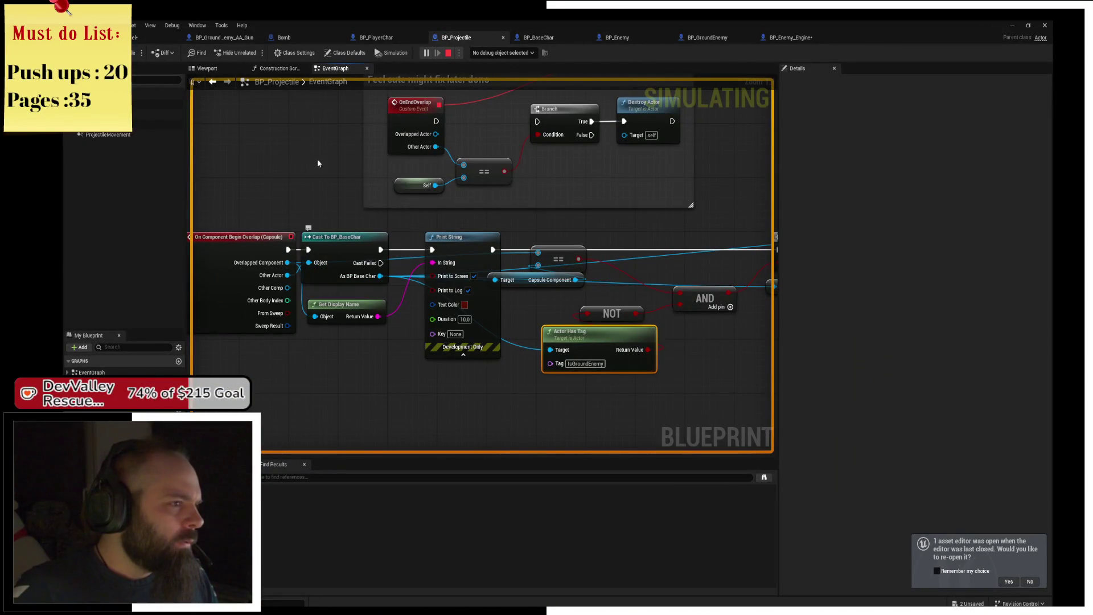
- Stop the simulation, nudge the Begin Overlap event left, and restart the game preview
left_click(448, 52)
left_click_drag(237, 293, 218, 293)
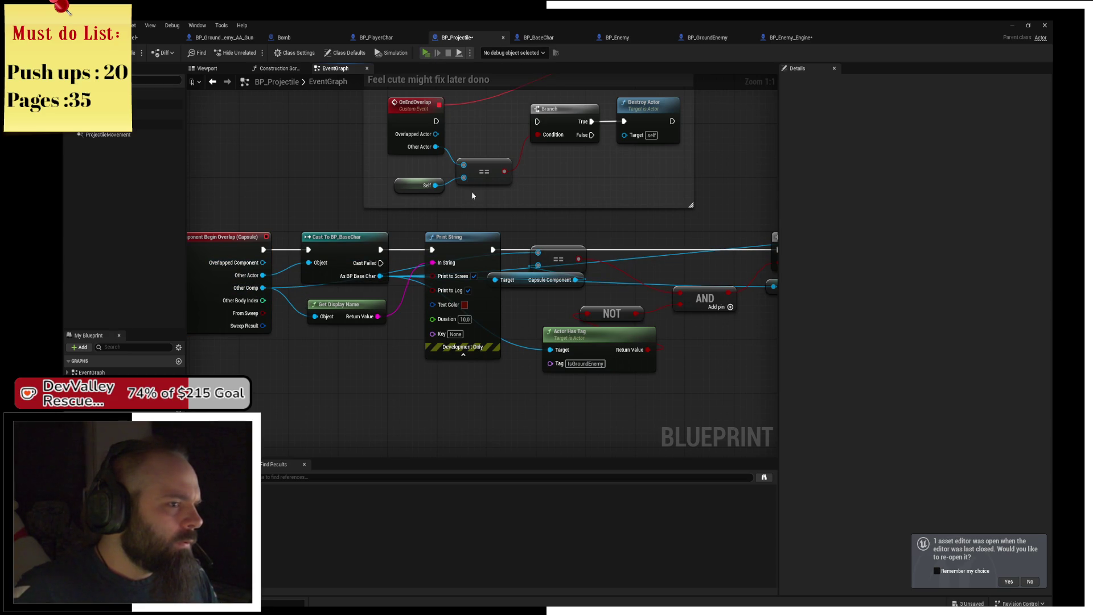
key("alt+p")
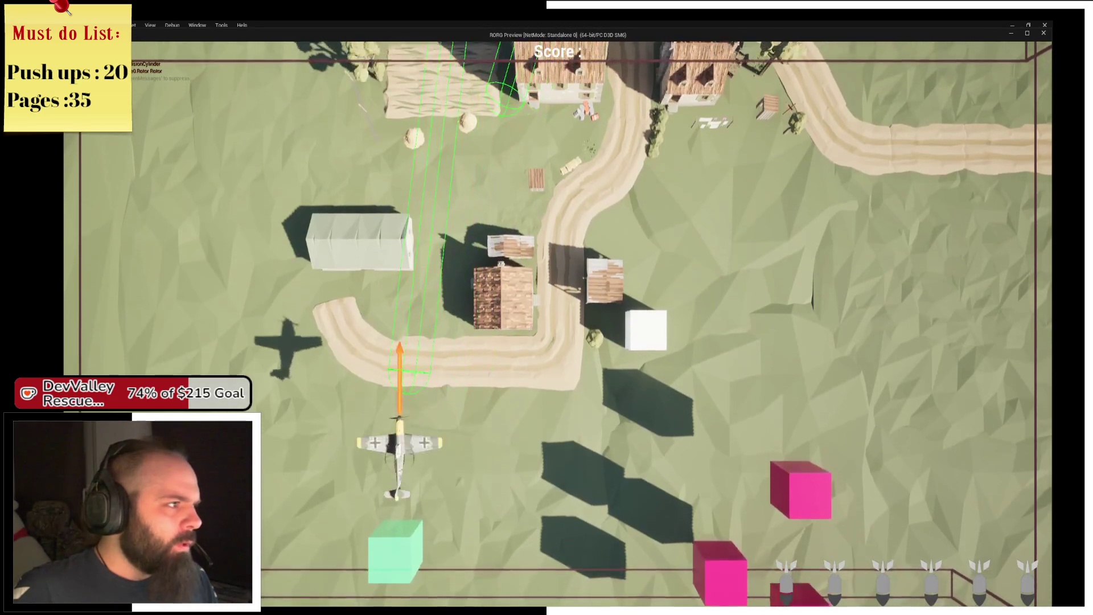
- Fly right and drop three bombs on the ground, then close the preview
key("d")
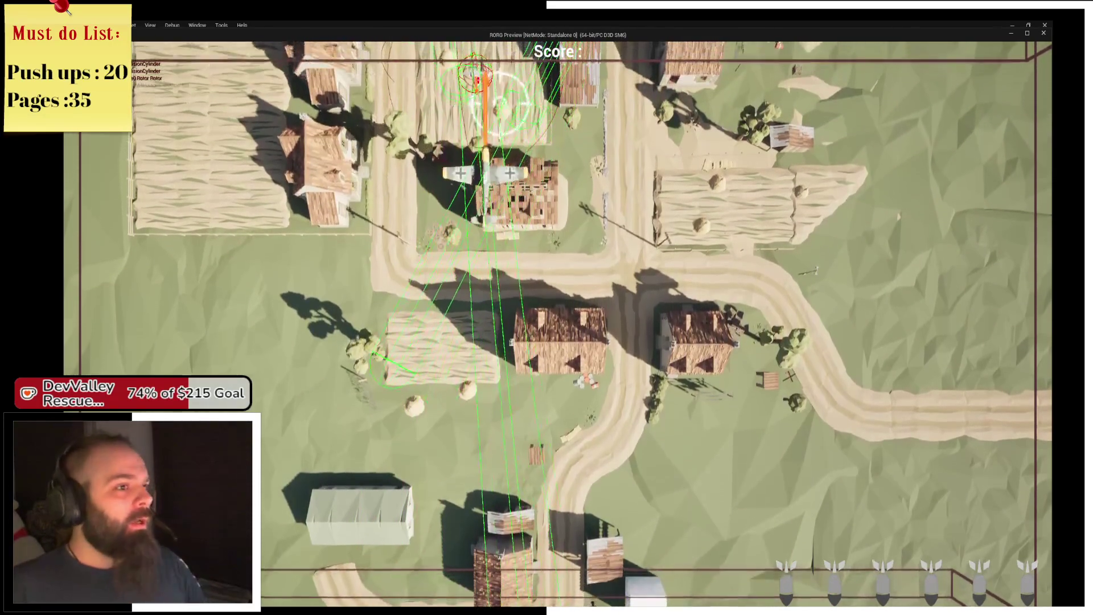
key("space")
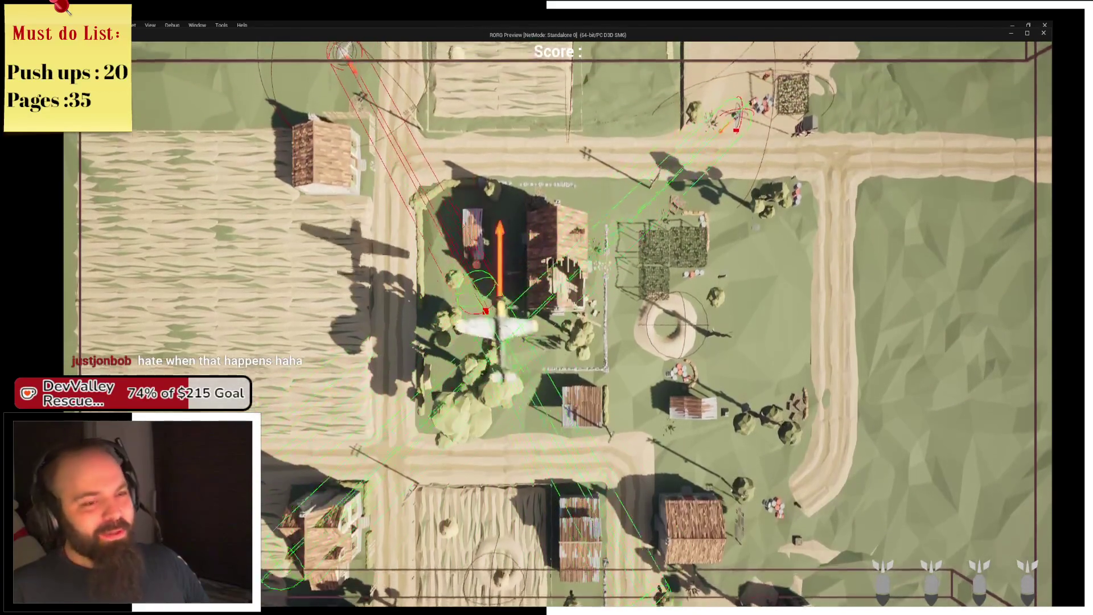
key("space")
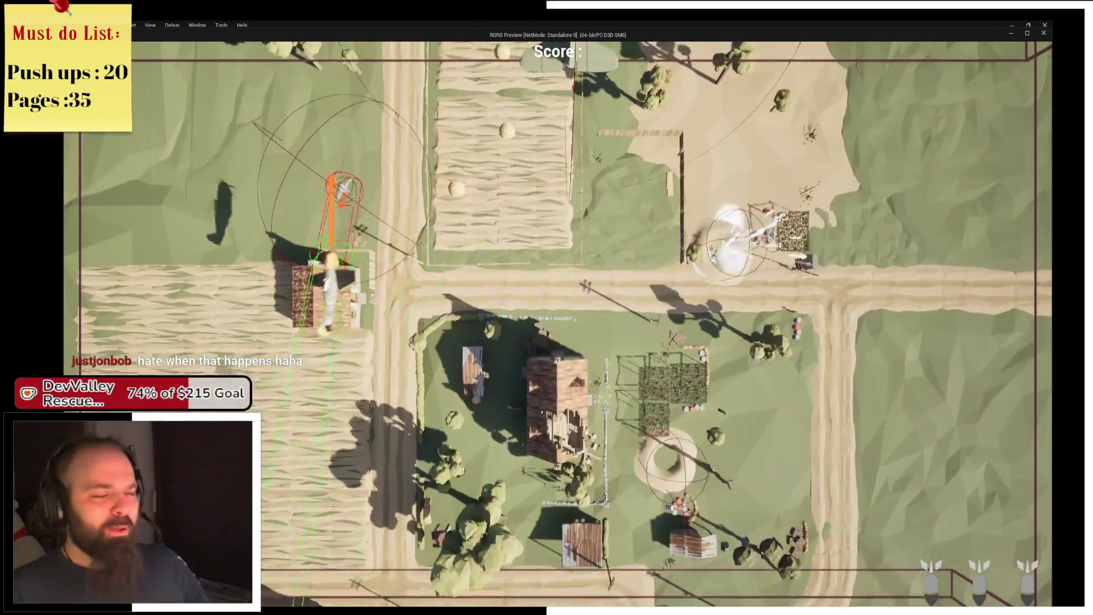
key("space")
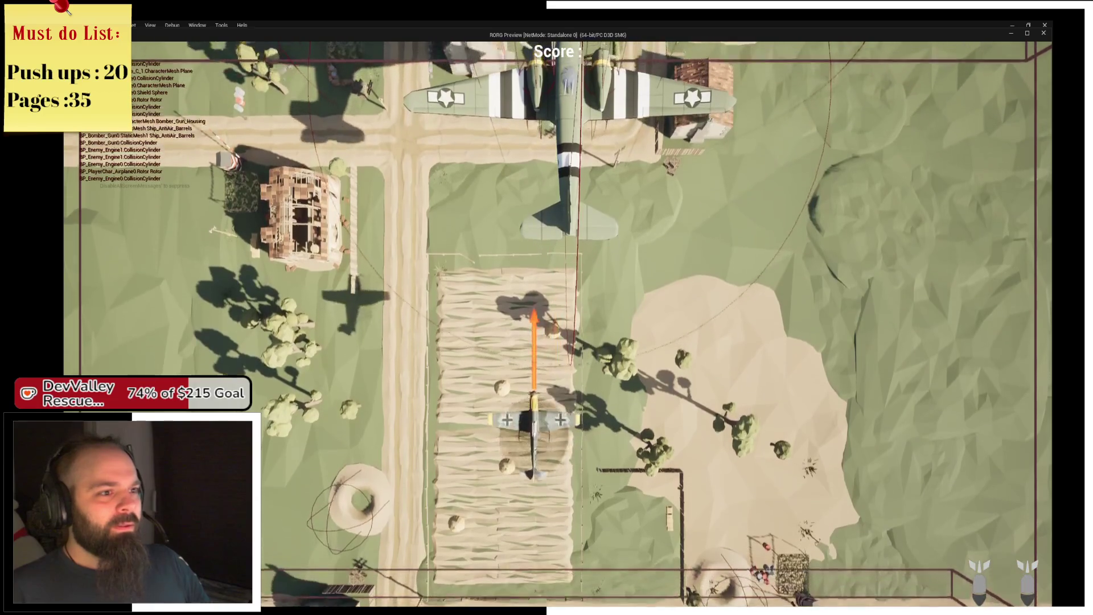
key("Escape")
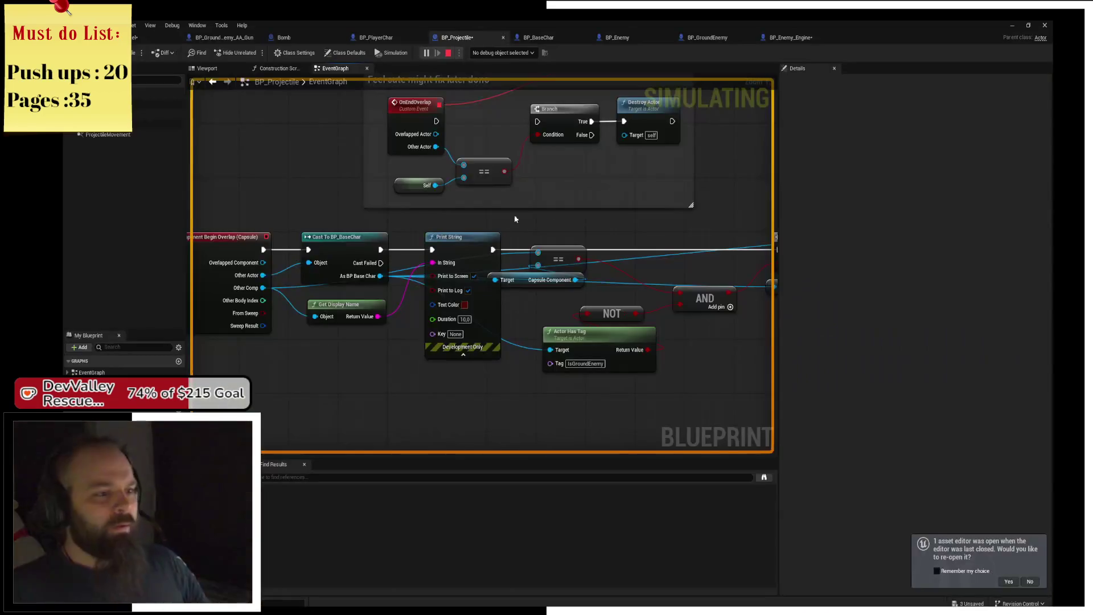
- Select BP_Projectile's breakpointed Branch node, check its Condition pin, and continue execution
left_click_drag(529, 274, 425, 267)
left_click(638, 231)
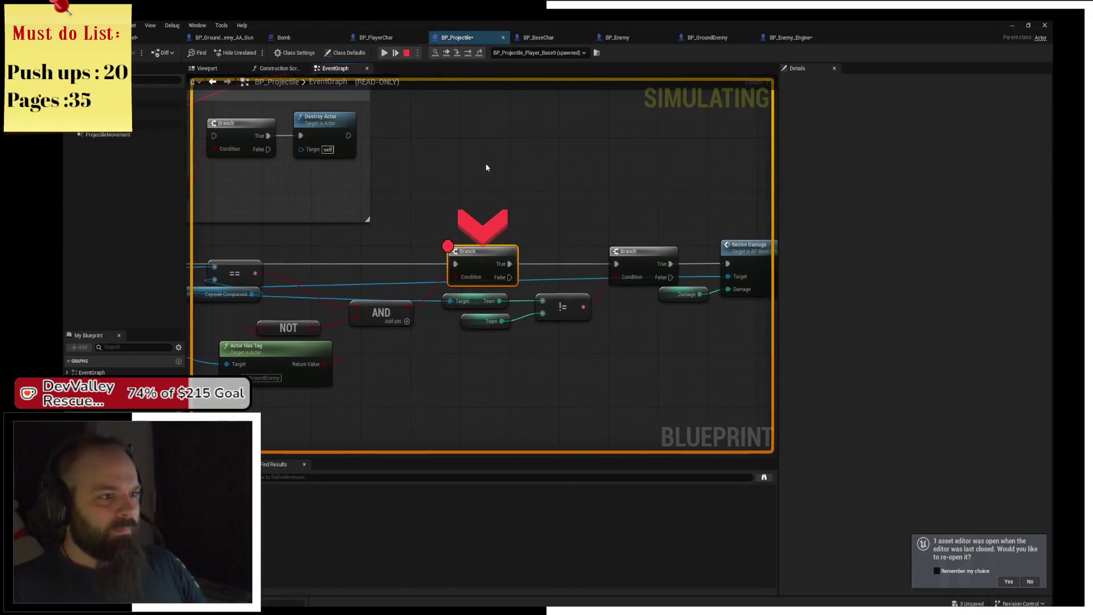
mouse_move(464, 279)
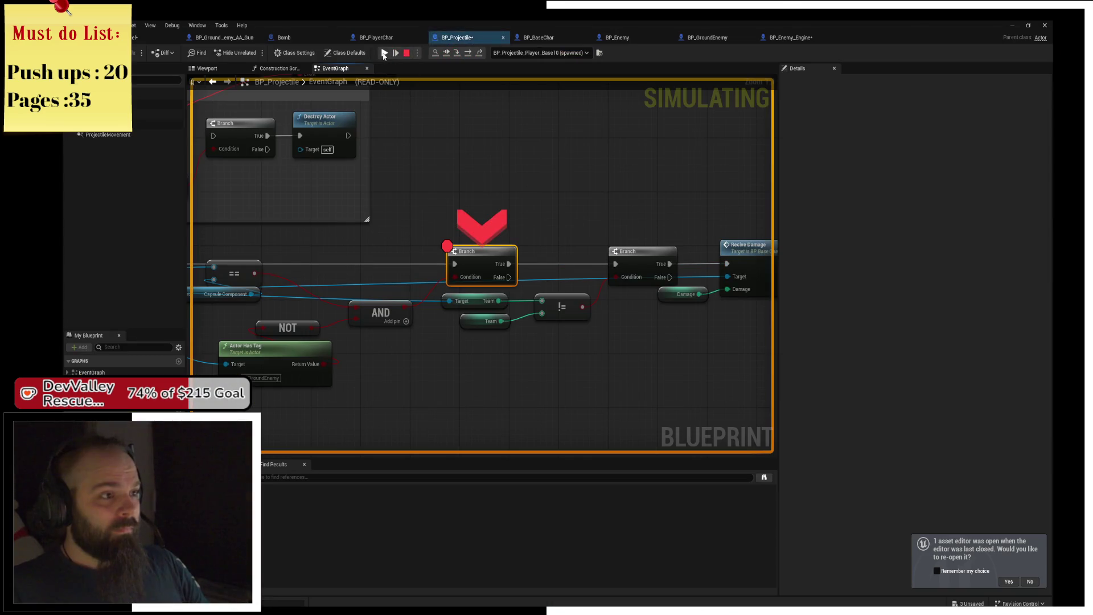
left_click(384, 53)
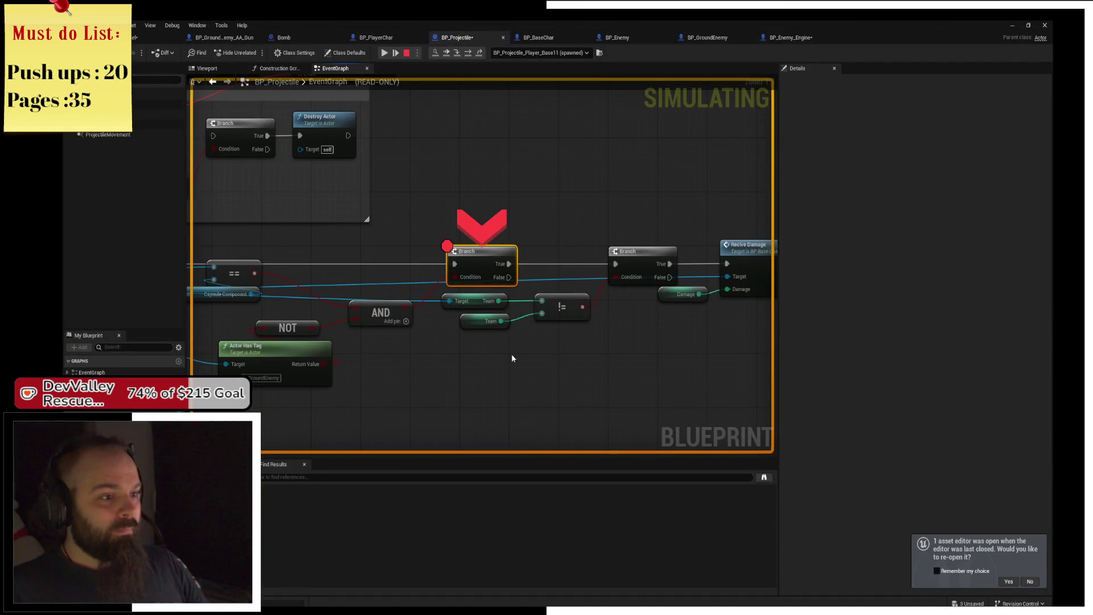
- Step execution from the Branch into the Recive Damage call, then resume the game
mouse_move(465, 284)
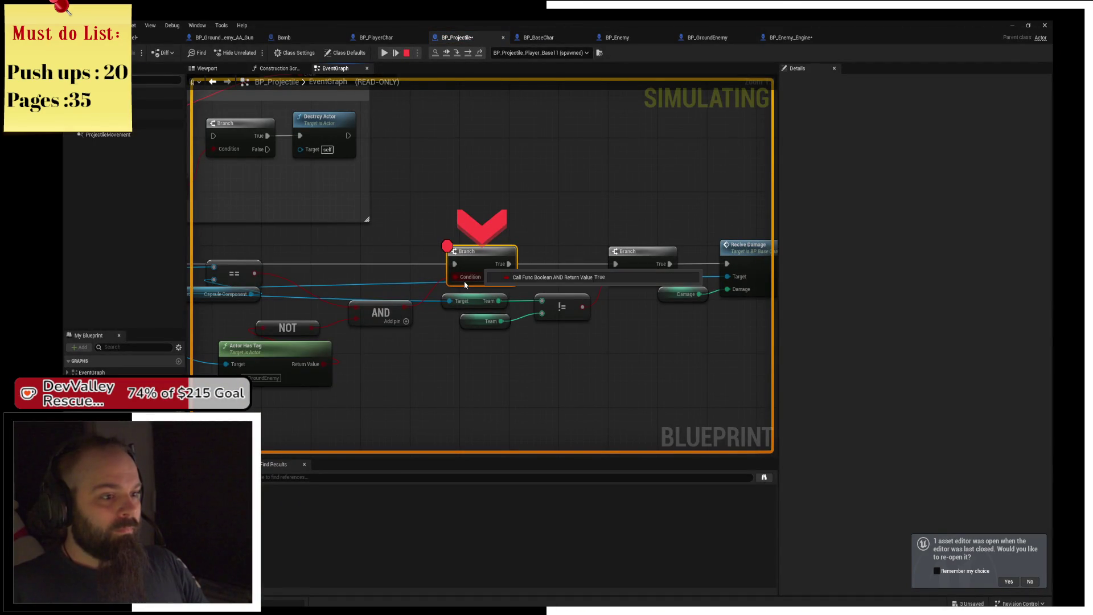
left_click(465, 53)
left_click(467, 53)
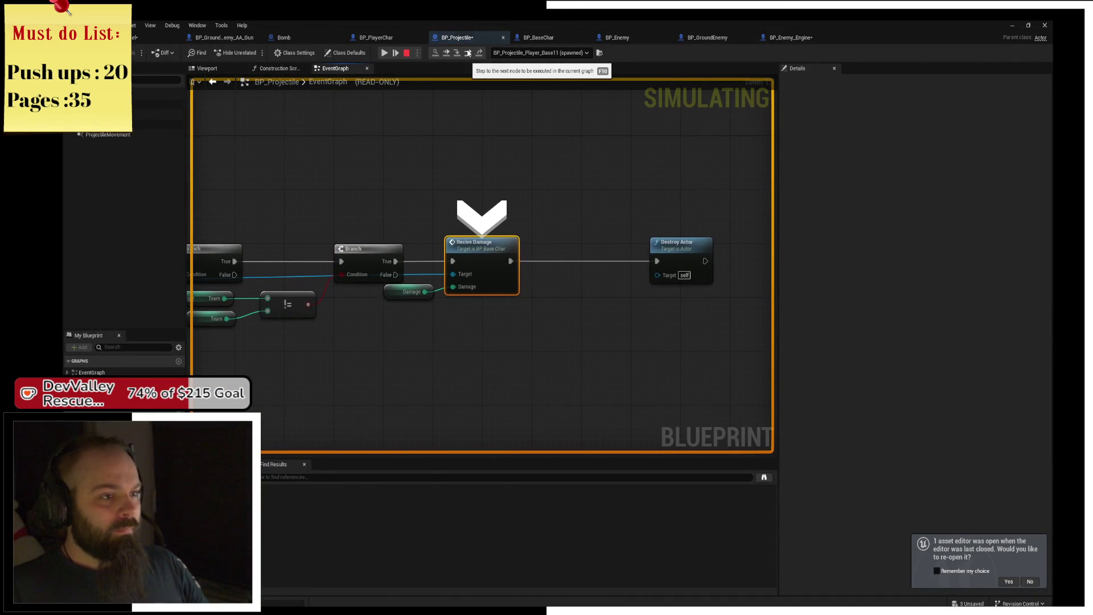
left_click(384, 53)
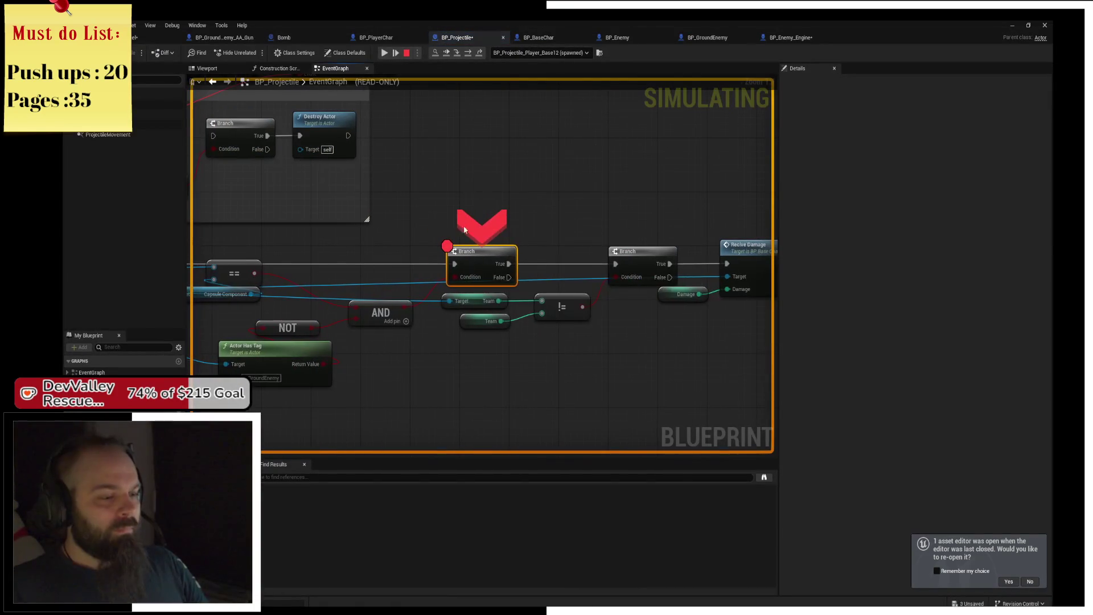
left_click(384, 52)
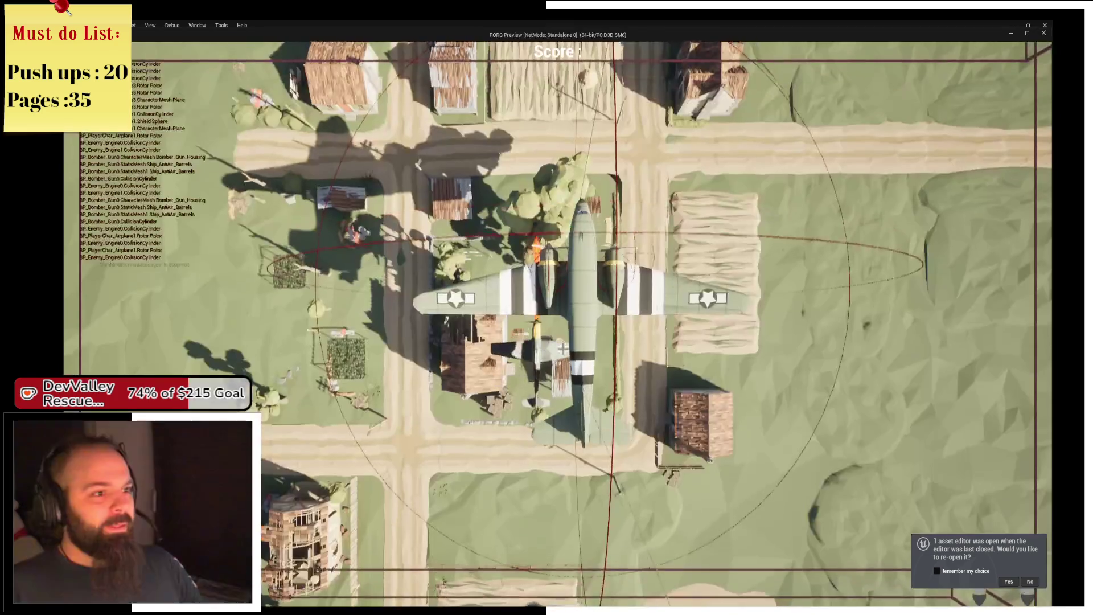
- Start a New Game from the game-over screen, then switch to Chrome's YouTube video
left_click(557, 326)
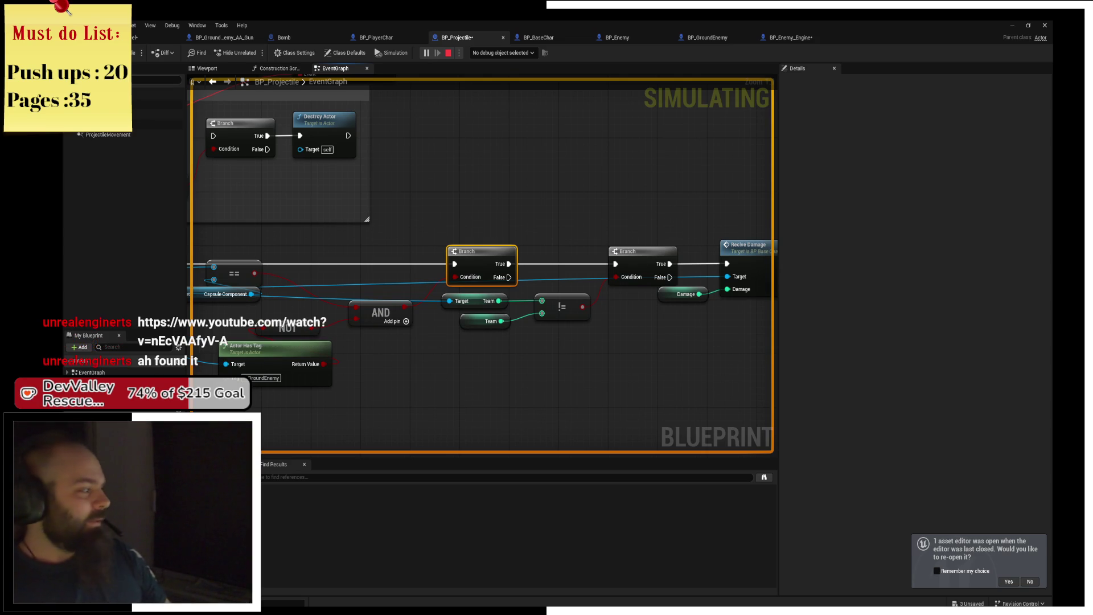
key("alt+Tab")
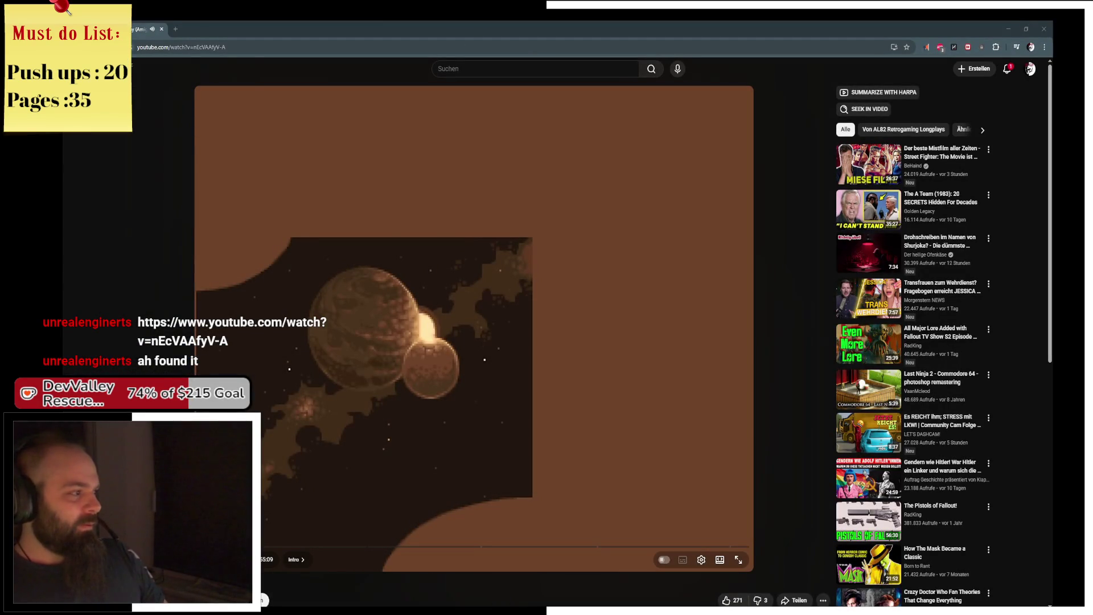
- Watch the Banshee video fullscreen, skipping the story intro and Core Design logo to gameplay
left_click(738, 560)
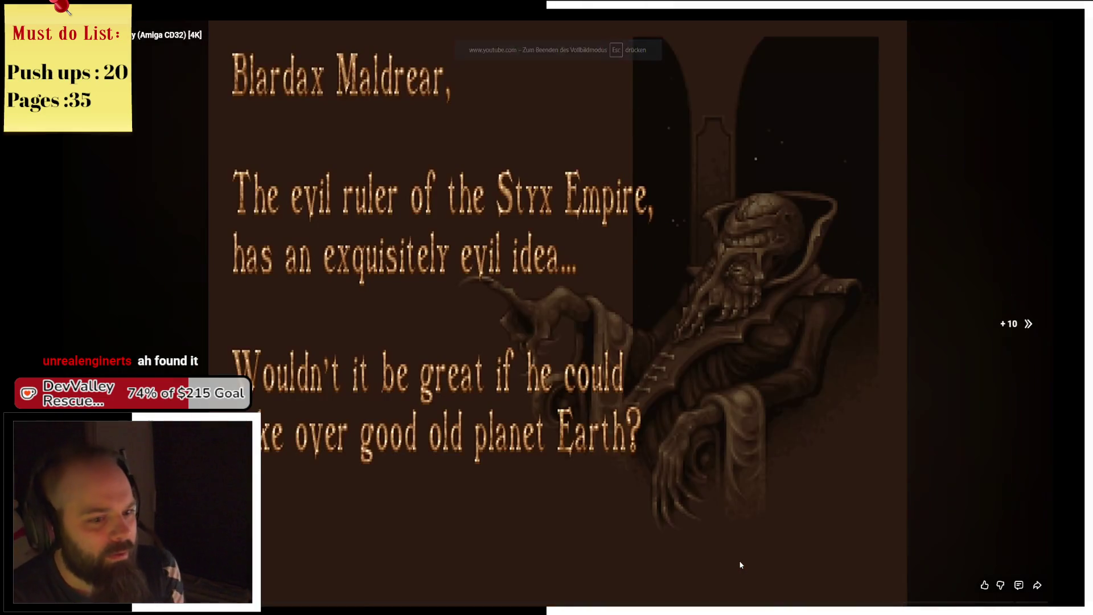
key("Right")
key("Right")
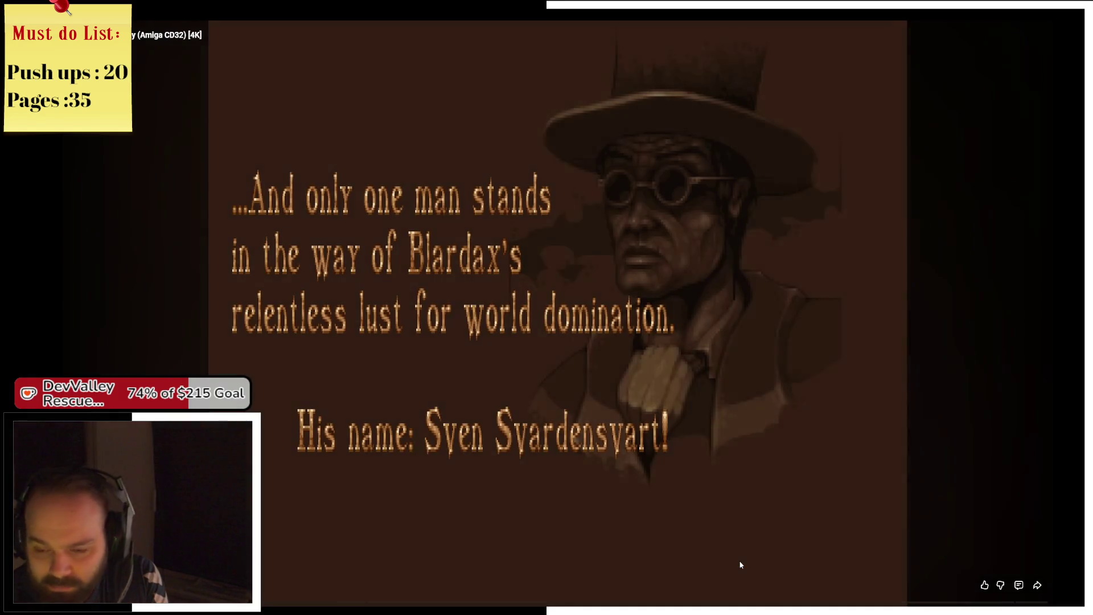
key("Right")
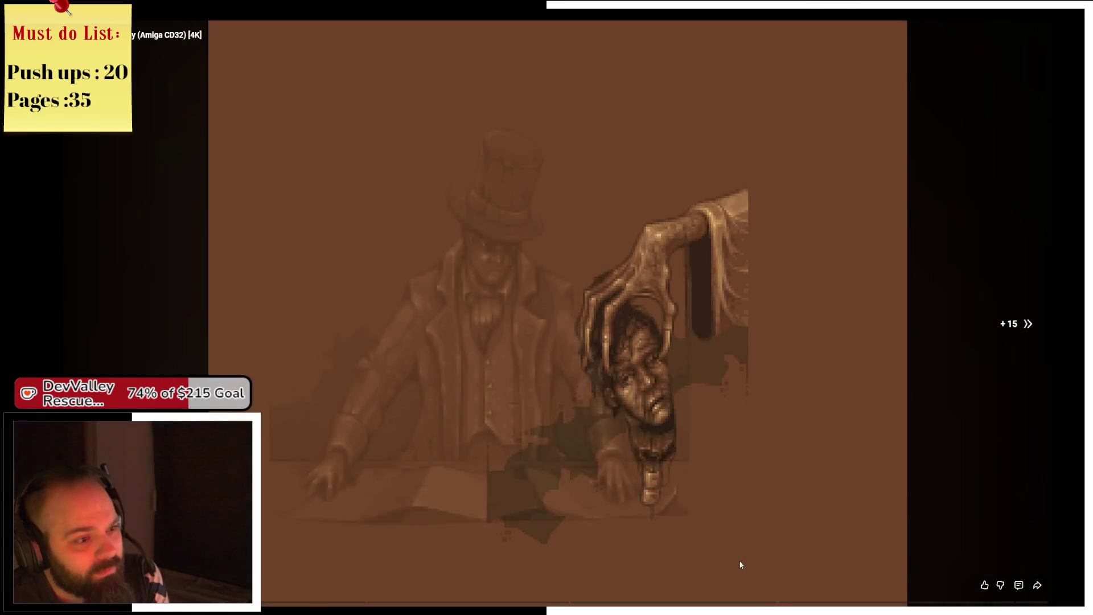
key("Right")
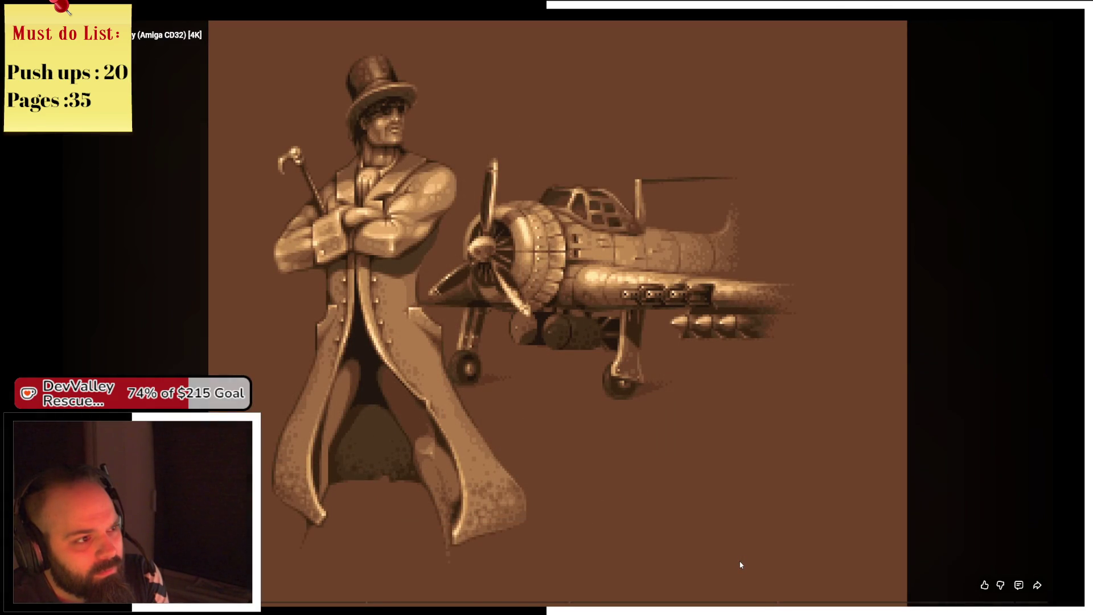
key("Right")
key("Right")
key("Right")
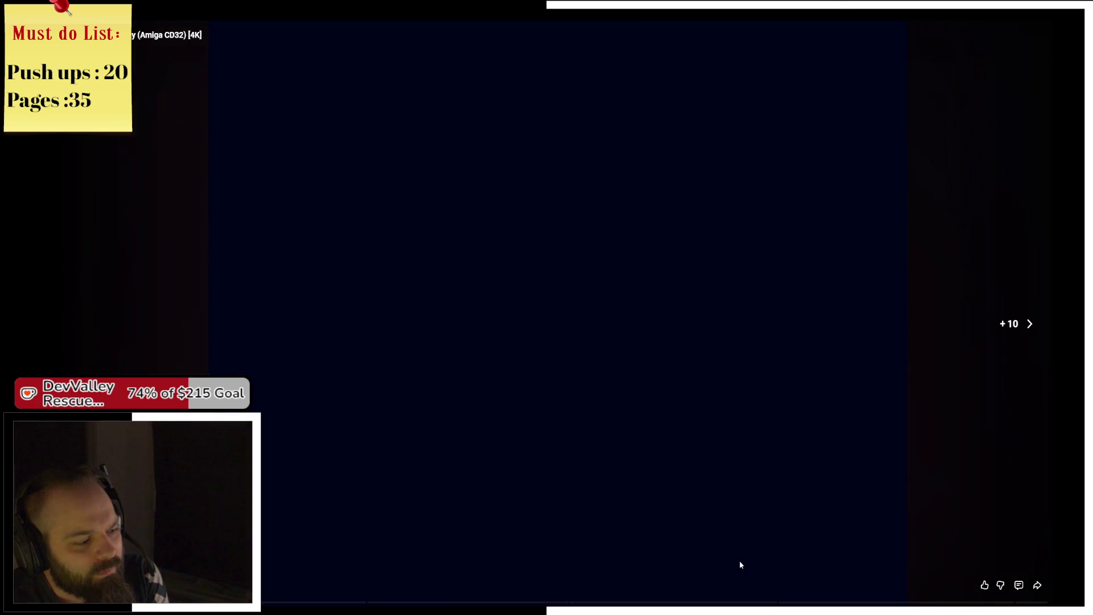
key("Right")
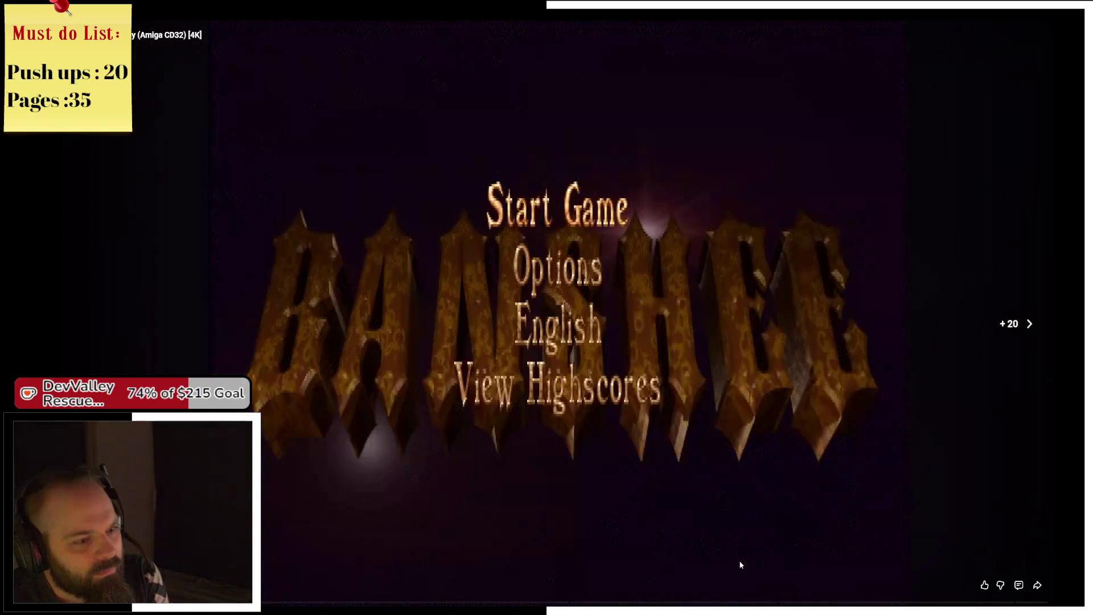
key("Right")
key("Right")
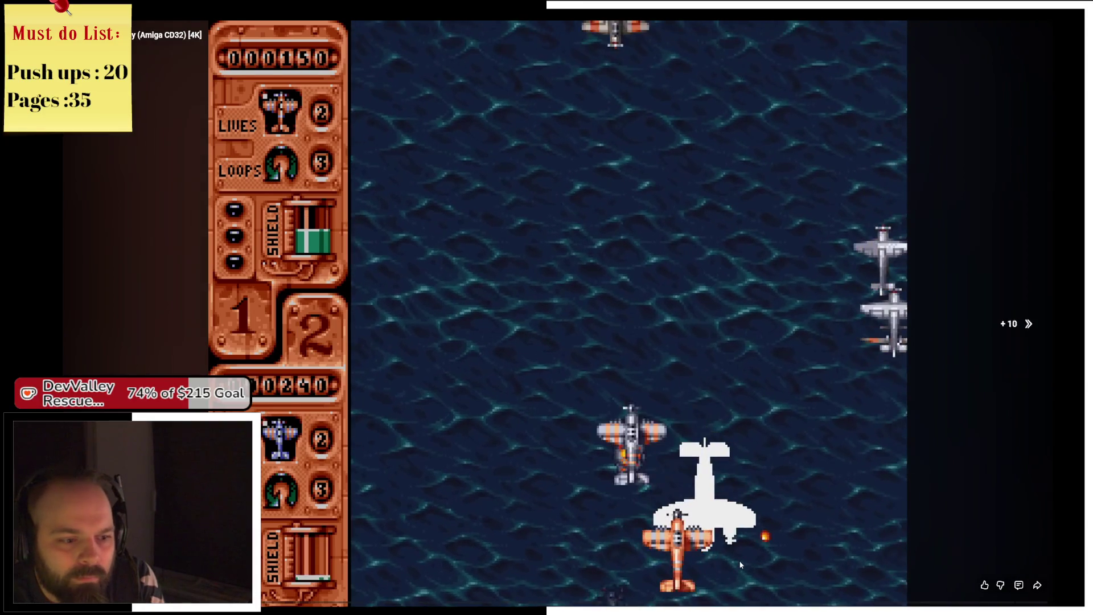
- Seek forward to the objective screen about crossing the Atlantikan Ocean
key("Right")
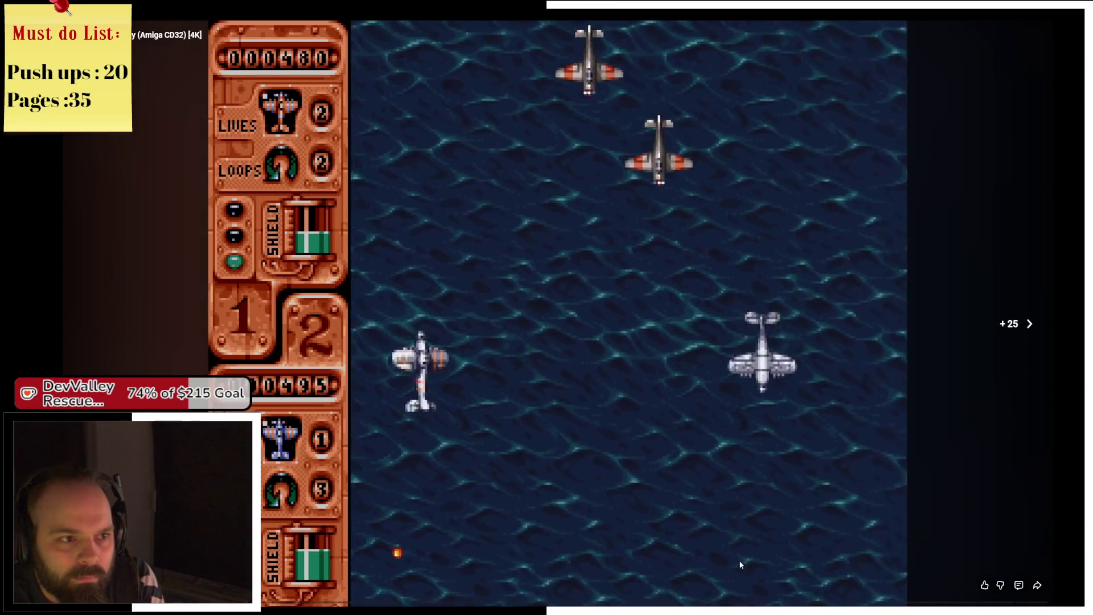
key("Right")
key("Right")
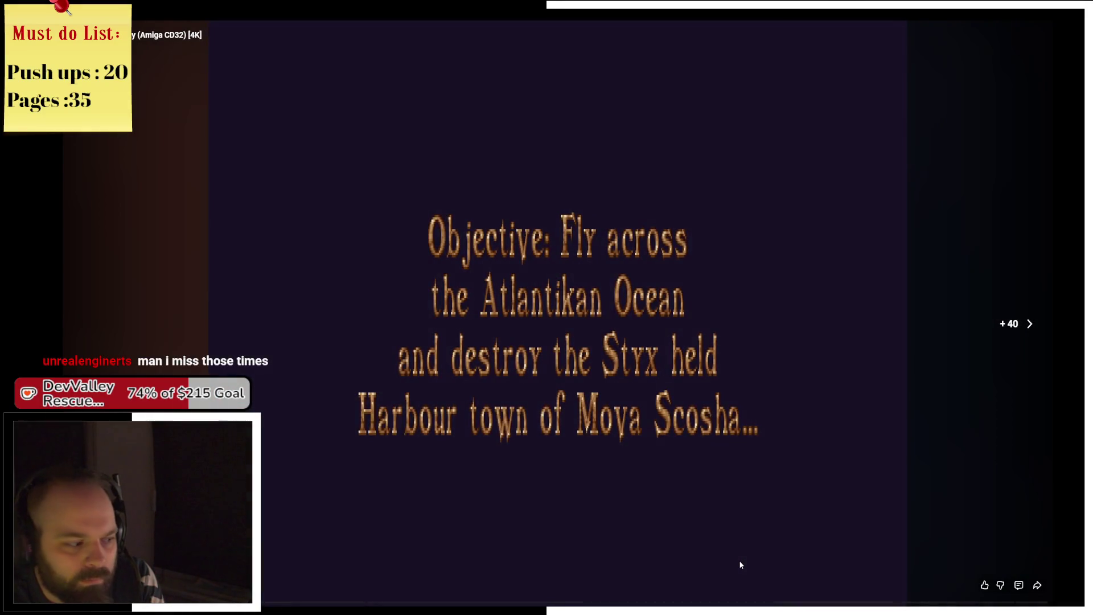
- Seek past the objective screen to later scenes of the ocean level's gameplay
key("Right")
key("Right")
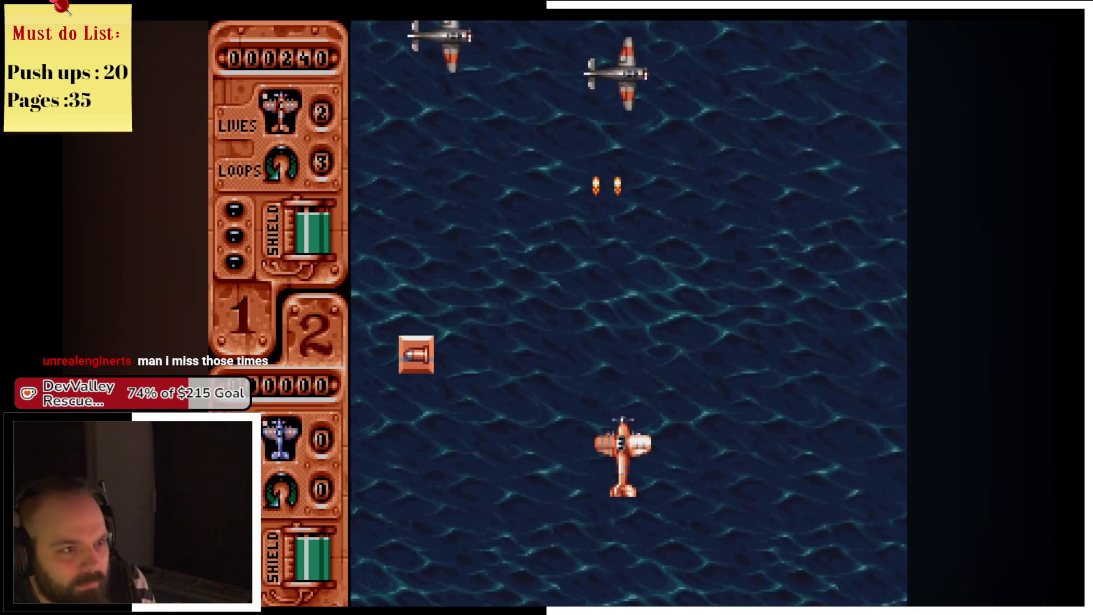
mouse_move(736, 566)
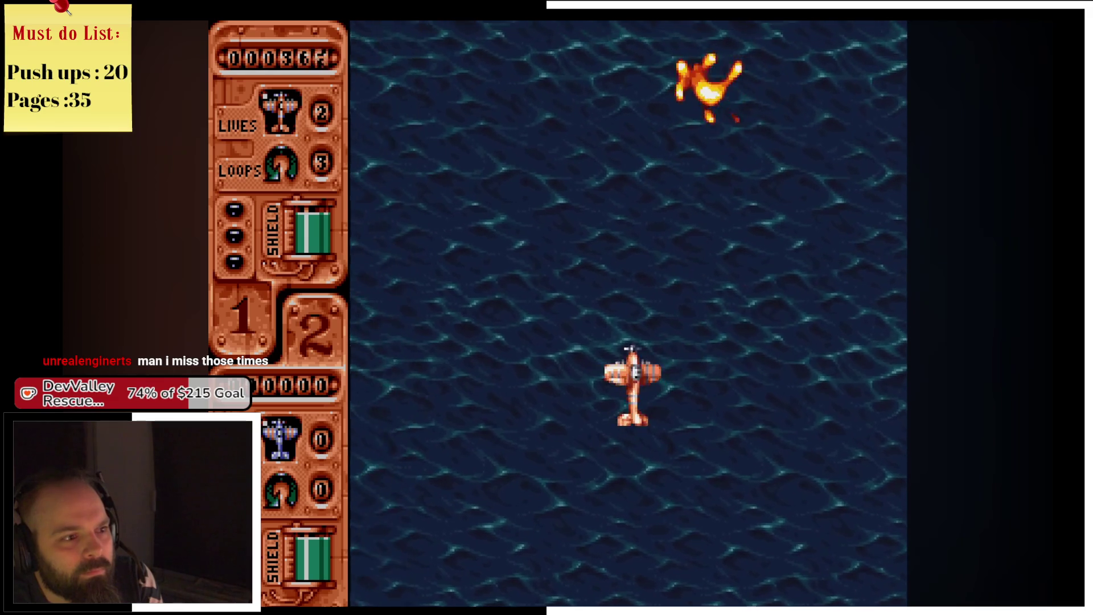
key("Right")
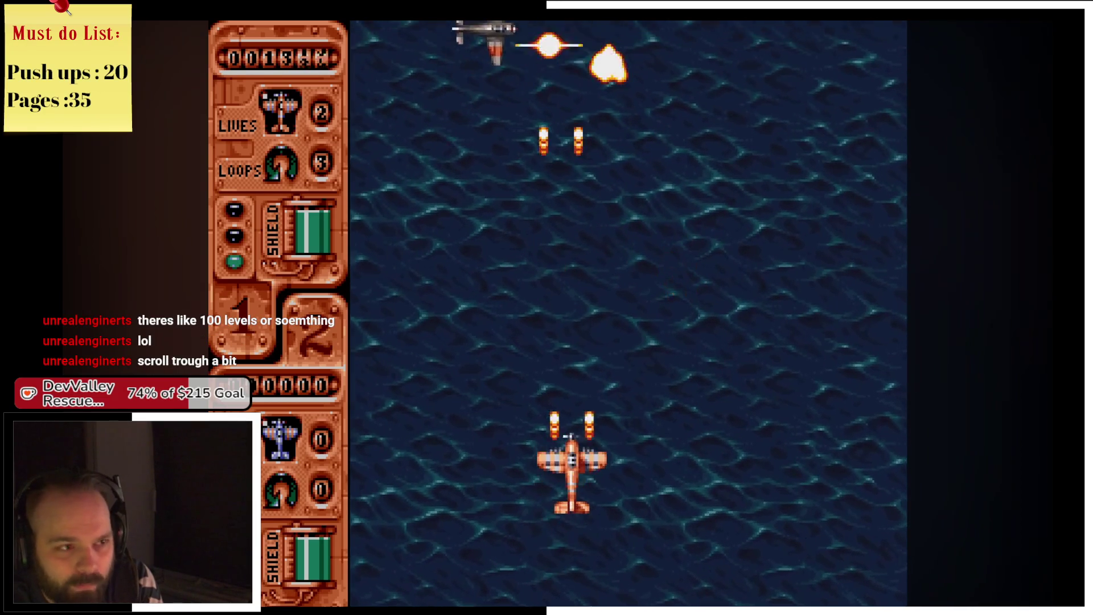
key("Right")
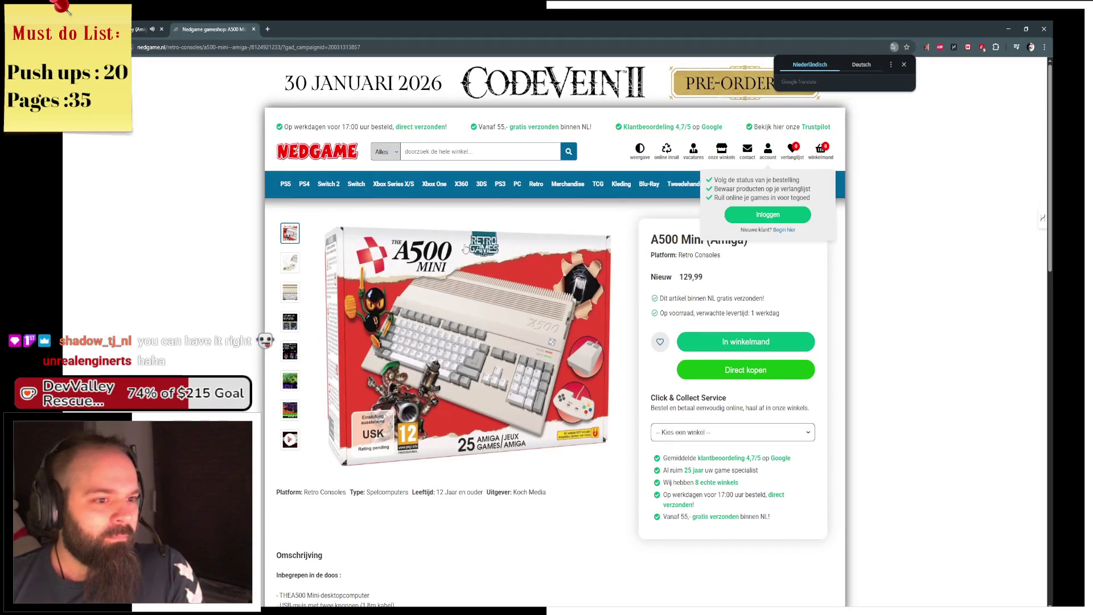
- View the A500 Mini promo video and box image, close the Nedgame page, and go fullscreen on YouTube
left_click(715, 270)
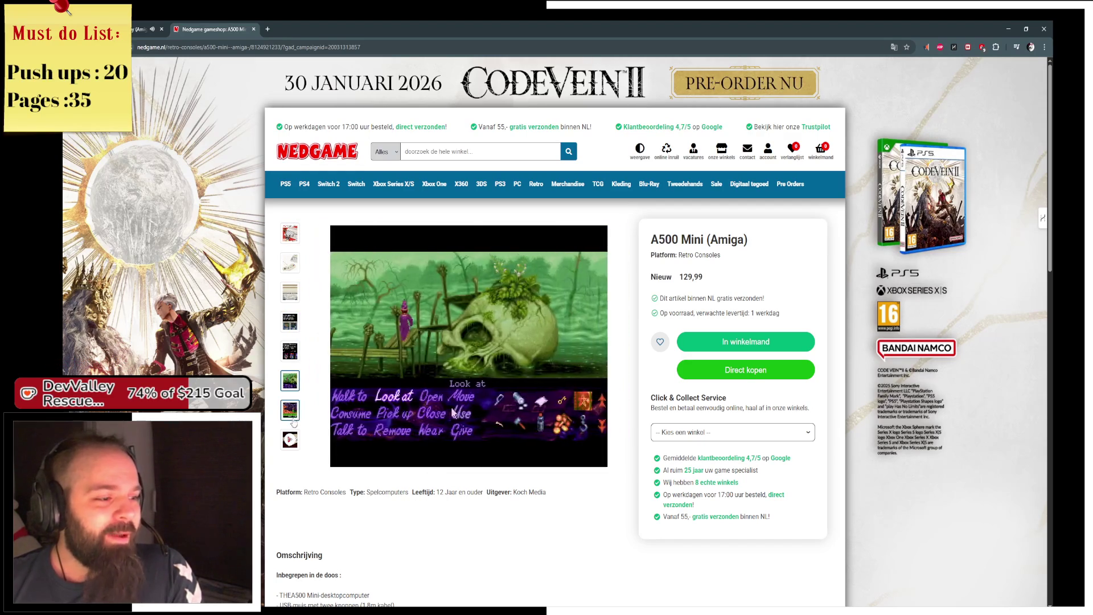
left_click(290, 439)
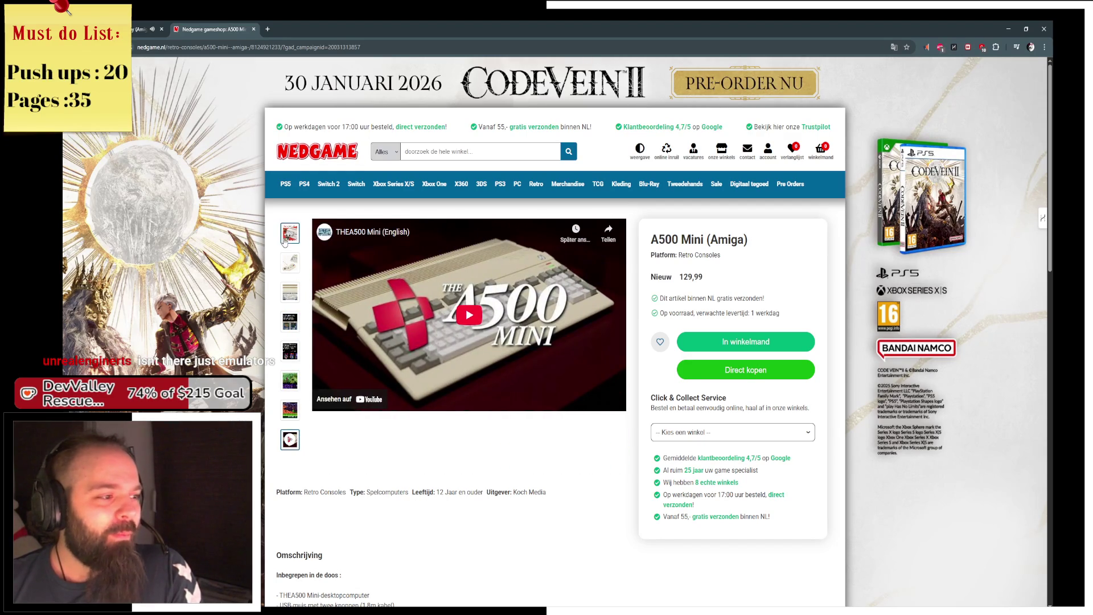
left_click(284, 240)
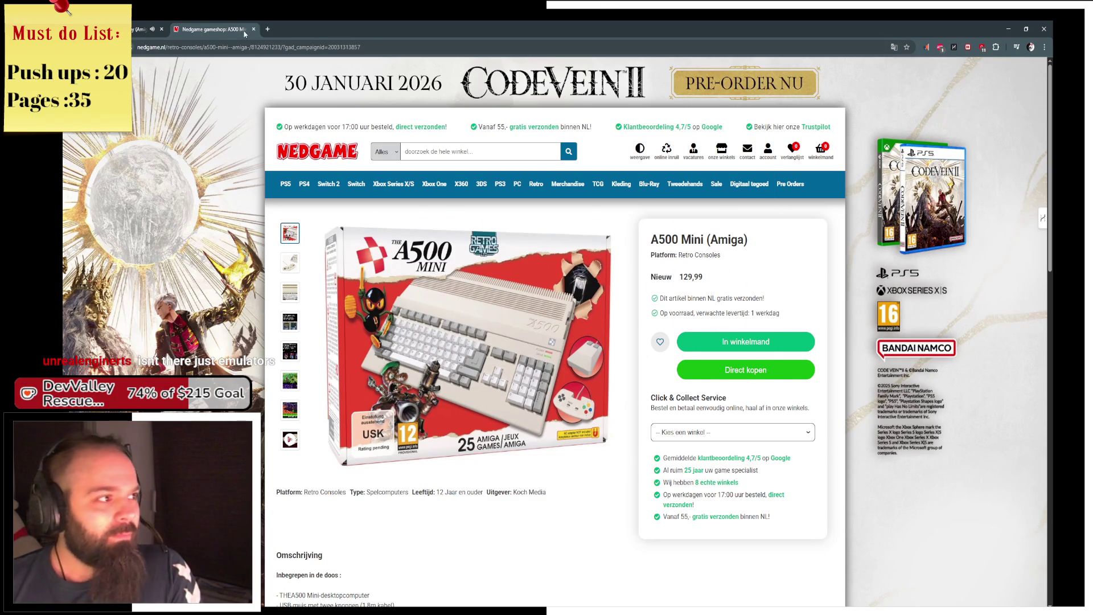
key("ctrl+w")
left_click(738, 559)
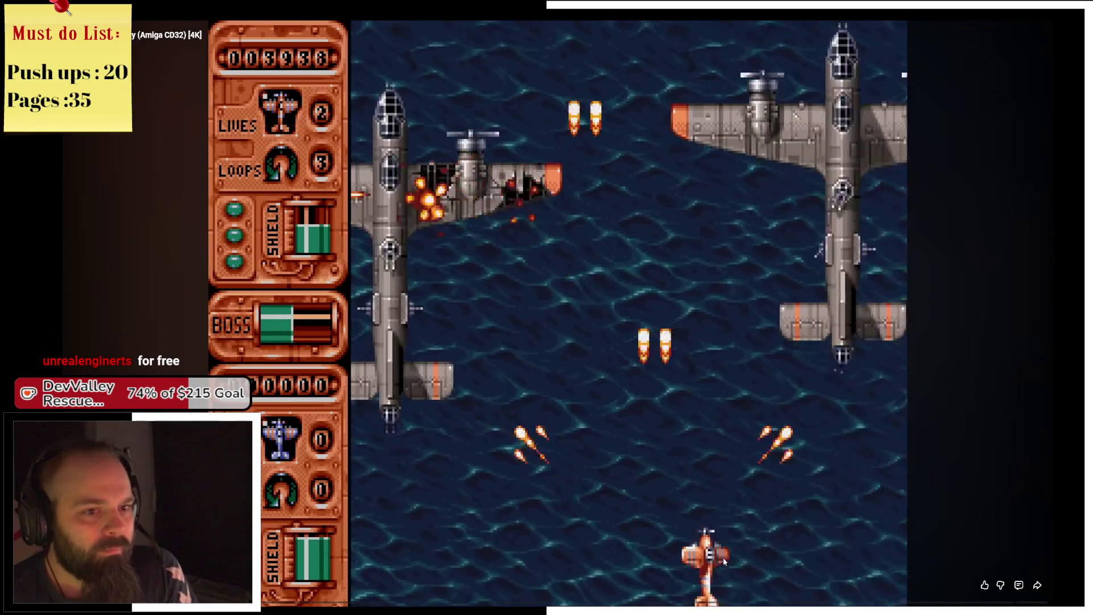
- Skip past the bomber fight and jump to about 16:49, the Styx City briefing
key("Right")
key("Right")
key("Right")
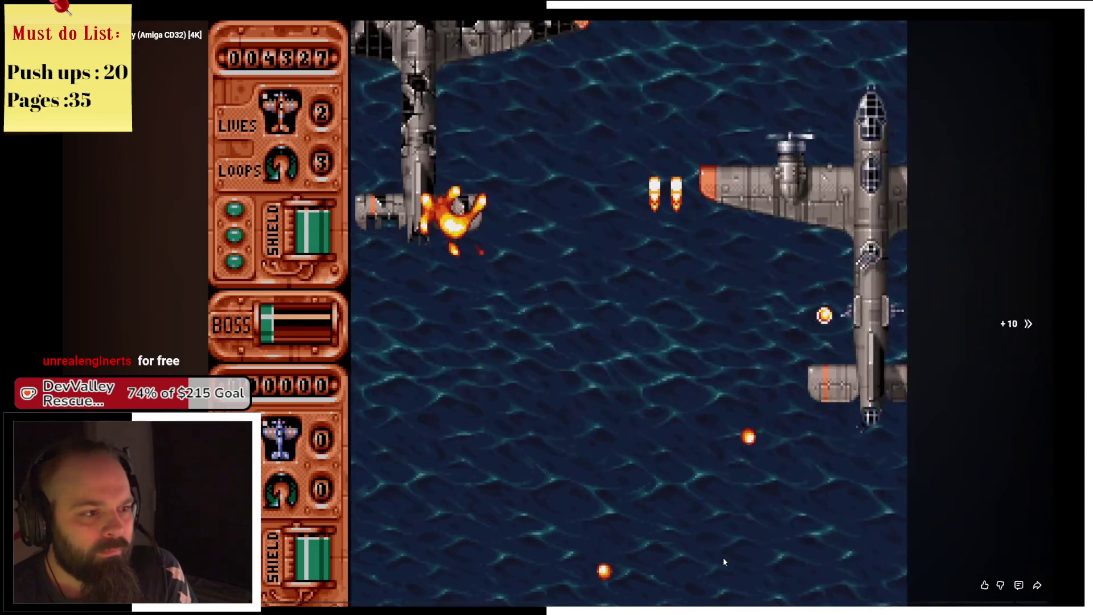
key("Right")
key("Right")
key("Right")
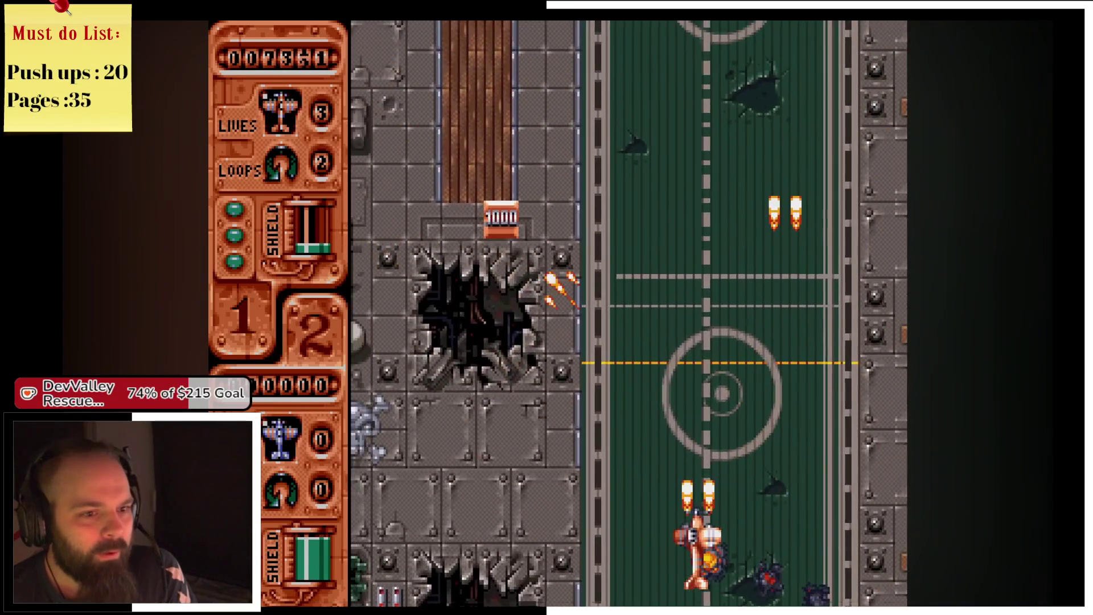
mouse_move(723, 557)
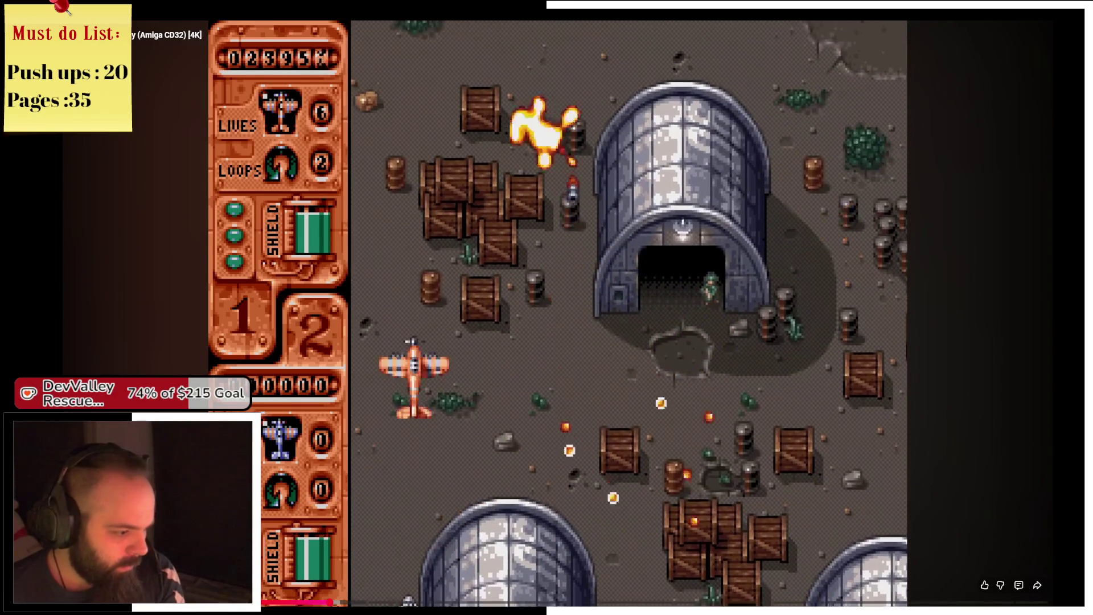
left_click(368, 602)
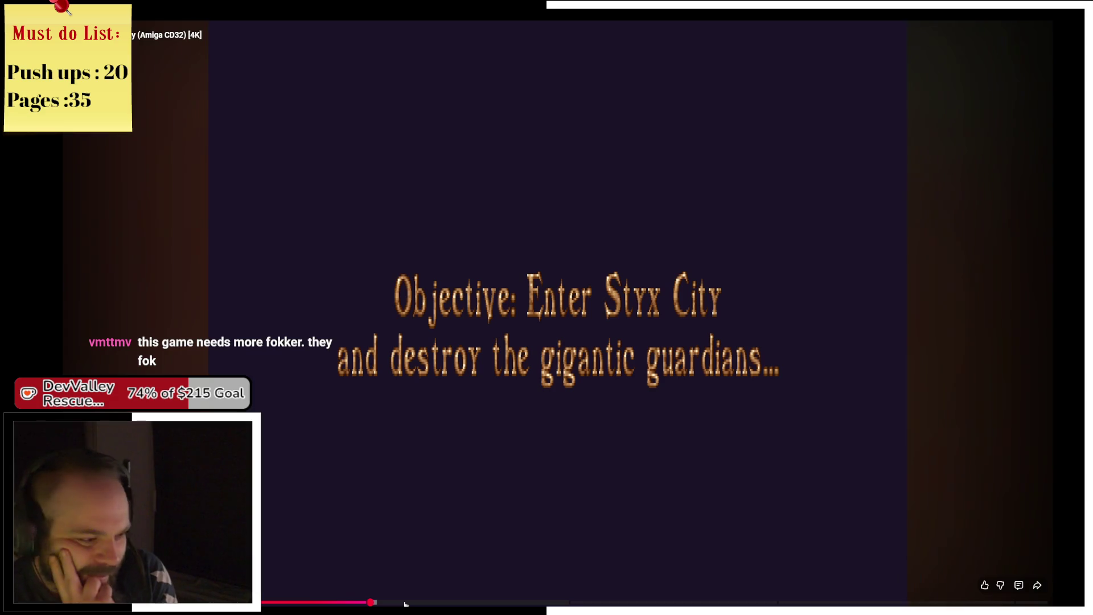
- Nudge playback slightly forward, then exit fullscreen to the regular watch page
left_click(370, 602)
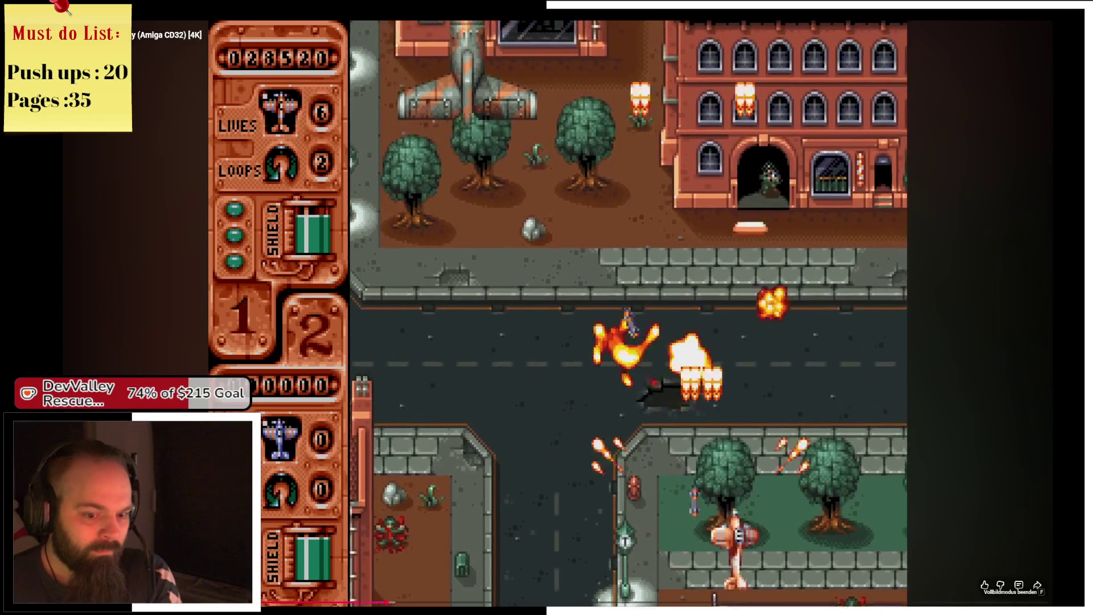
key("Escape")
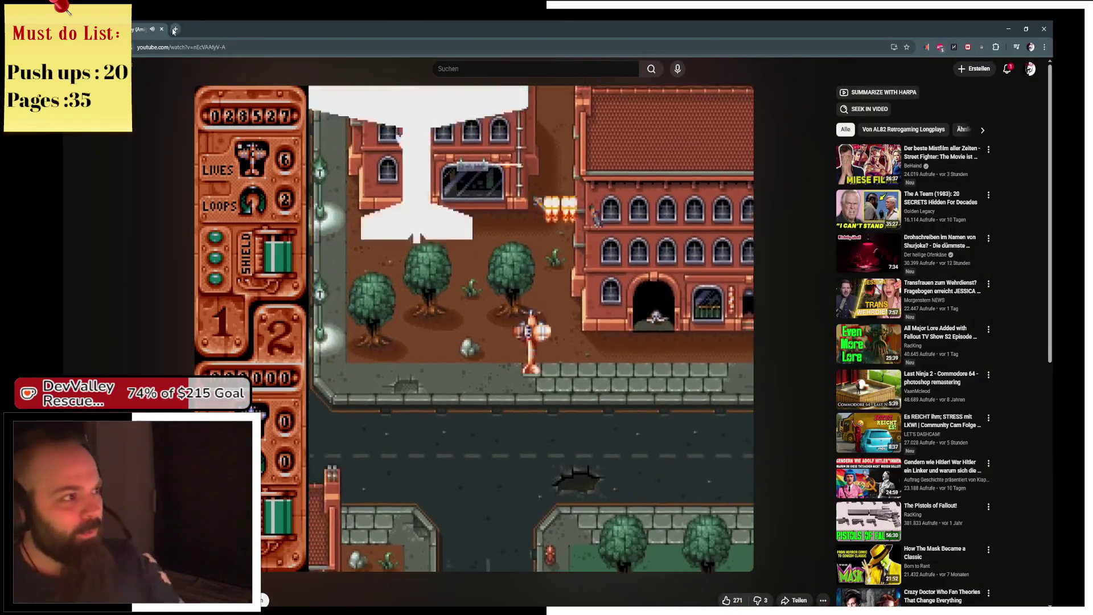
- Search Google Images for 'wunderwaffe ww2' in a new tab
left_click(174, 29)
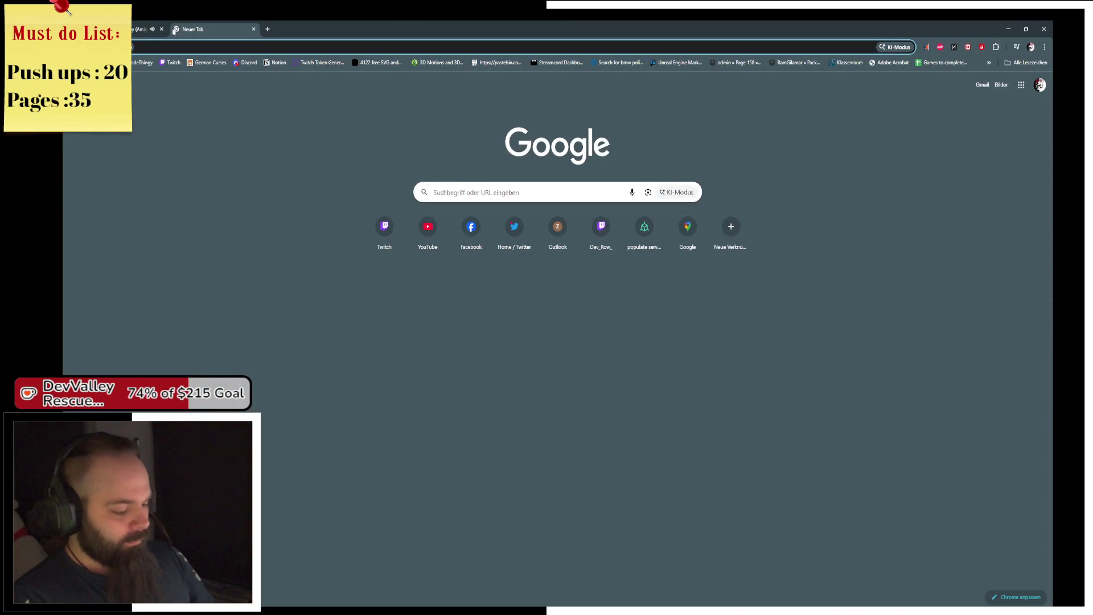
type("wunderwaffe ")
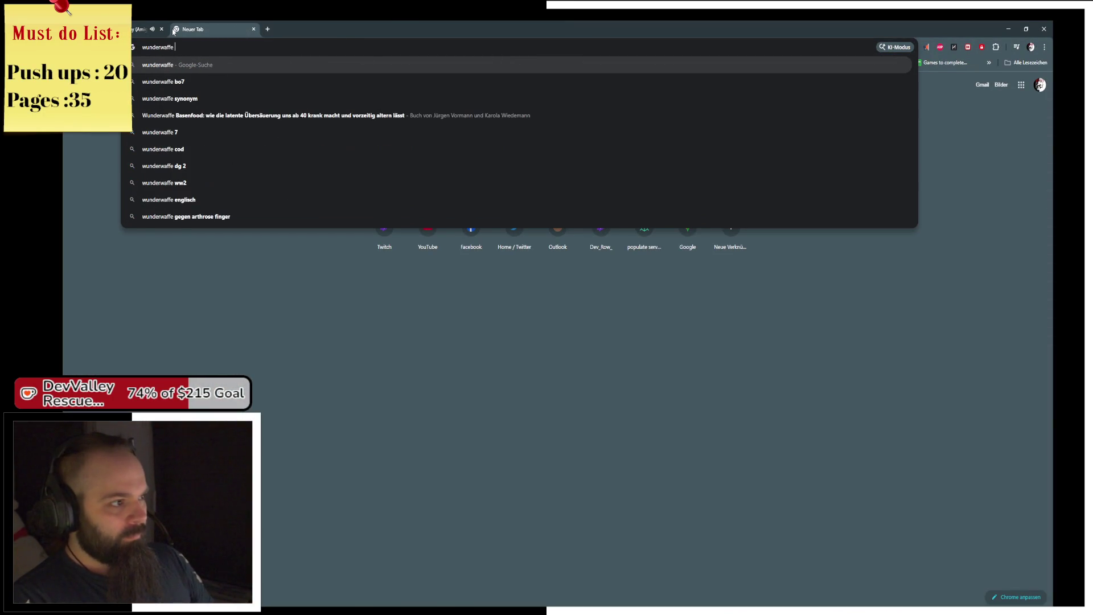
type("ww2")
key("Return")
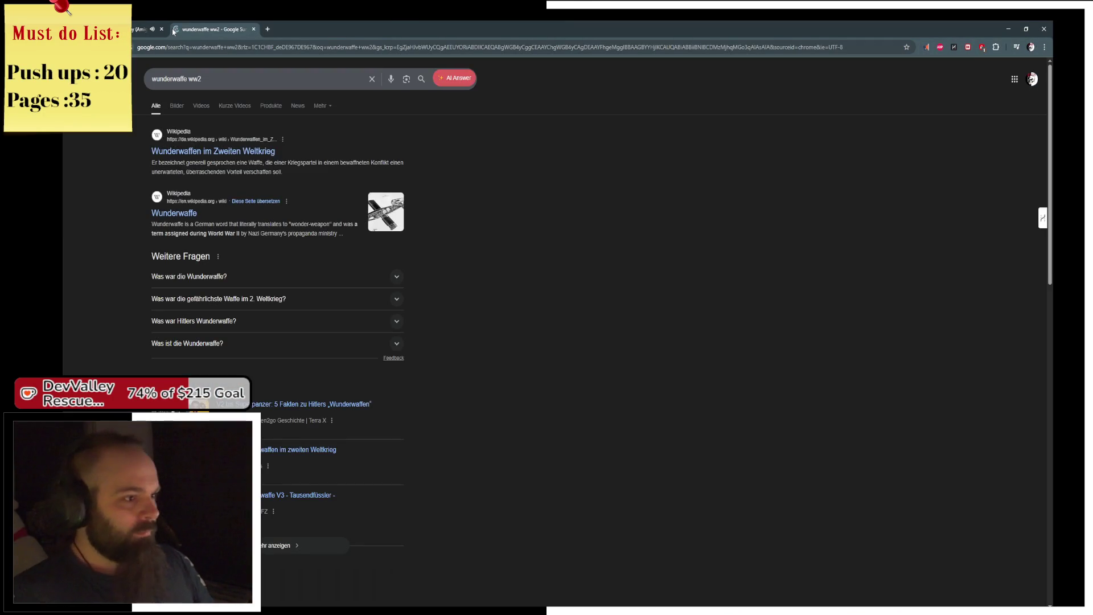
left_click(176, 106)
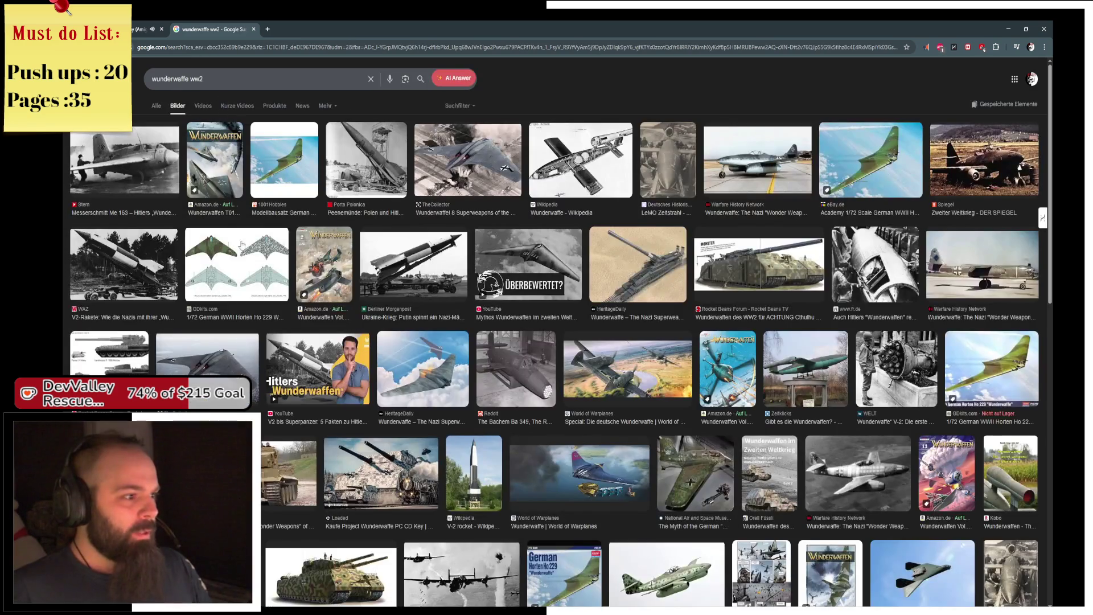
- Preview Horten Ho 229 images: a kit box, an eBay Academy model, a Reddit hangar photo
left_click(240, 248)
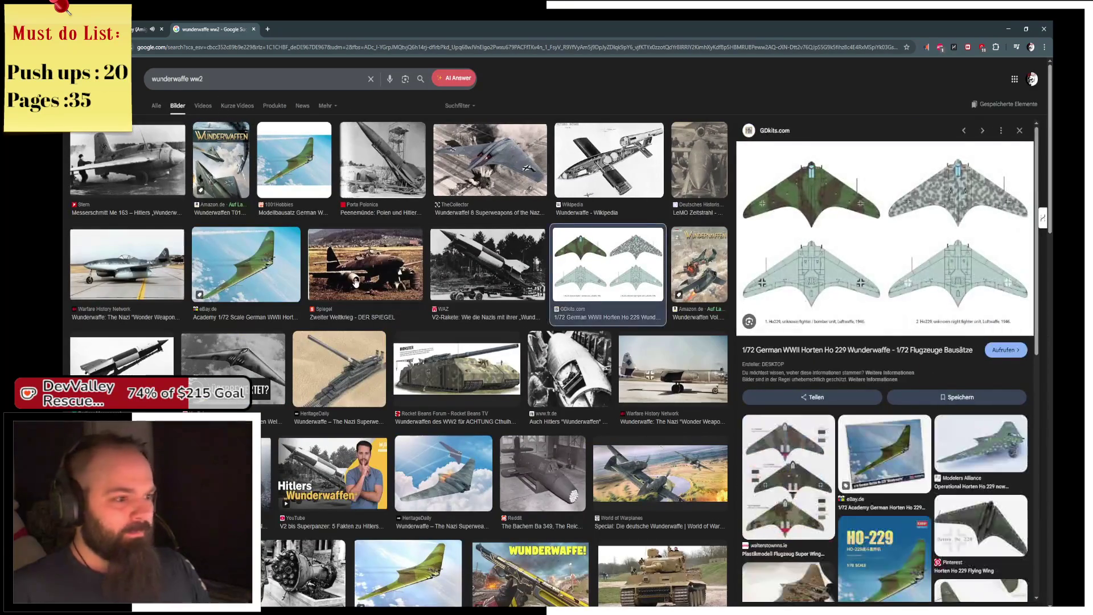
left_click(260, 275)
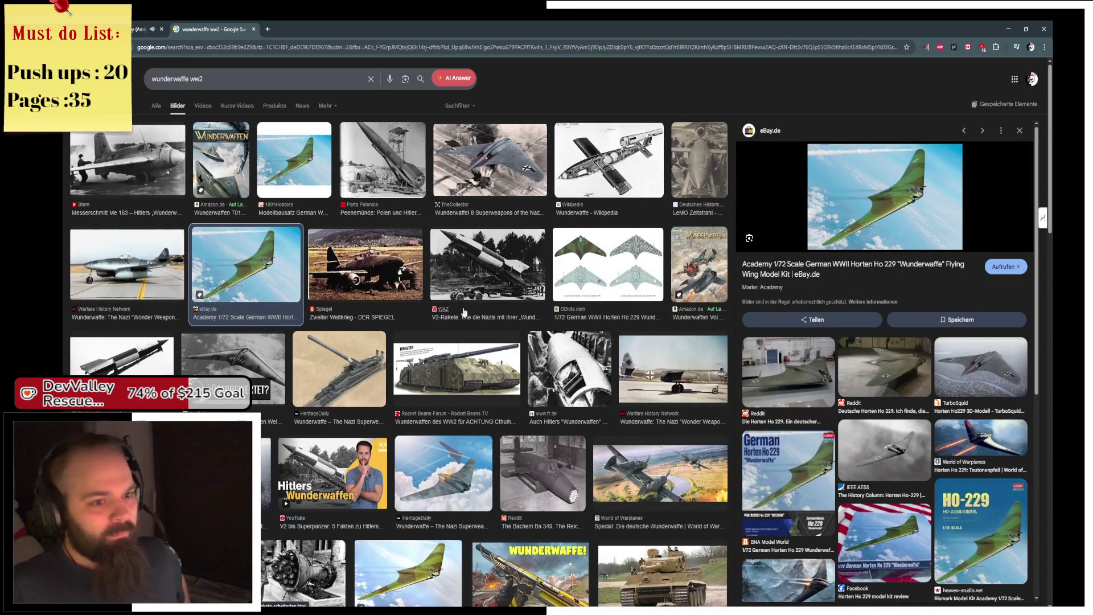
left_click(818, 373)
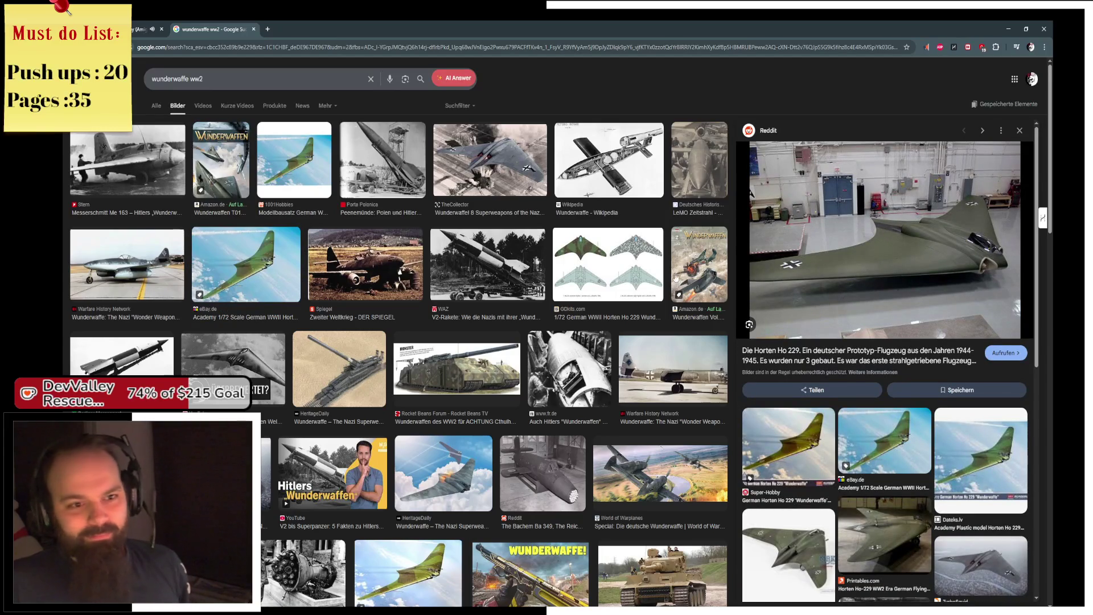
- Scroll through the wunderwaffe image results, then return to the YouTube gameplay video
left_click(147, 29)
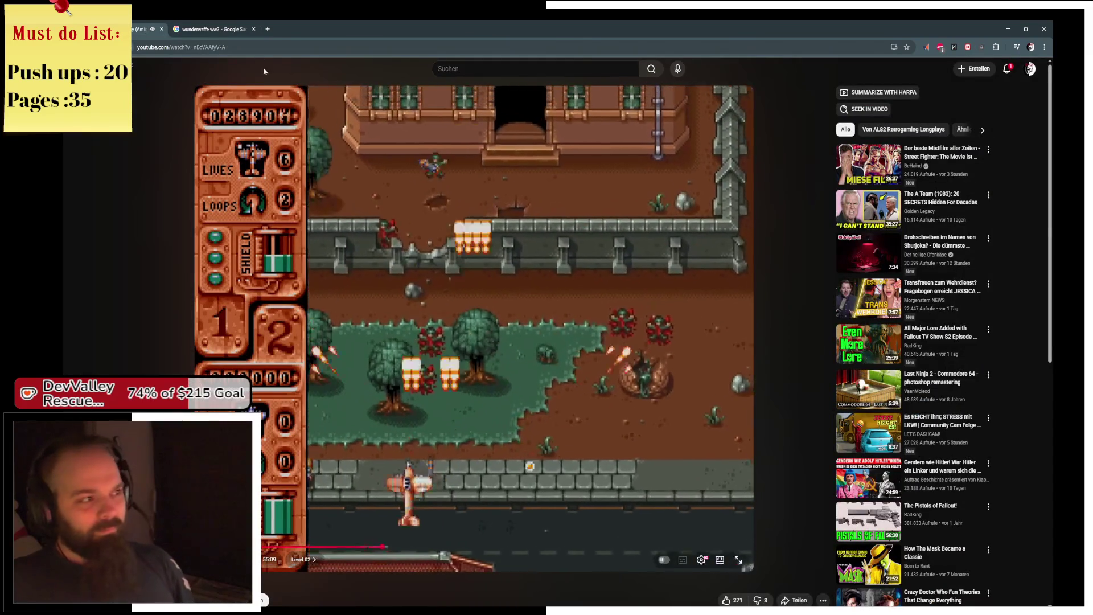
left_click(226, 31)
scroll(884, 377, "down", 5)
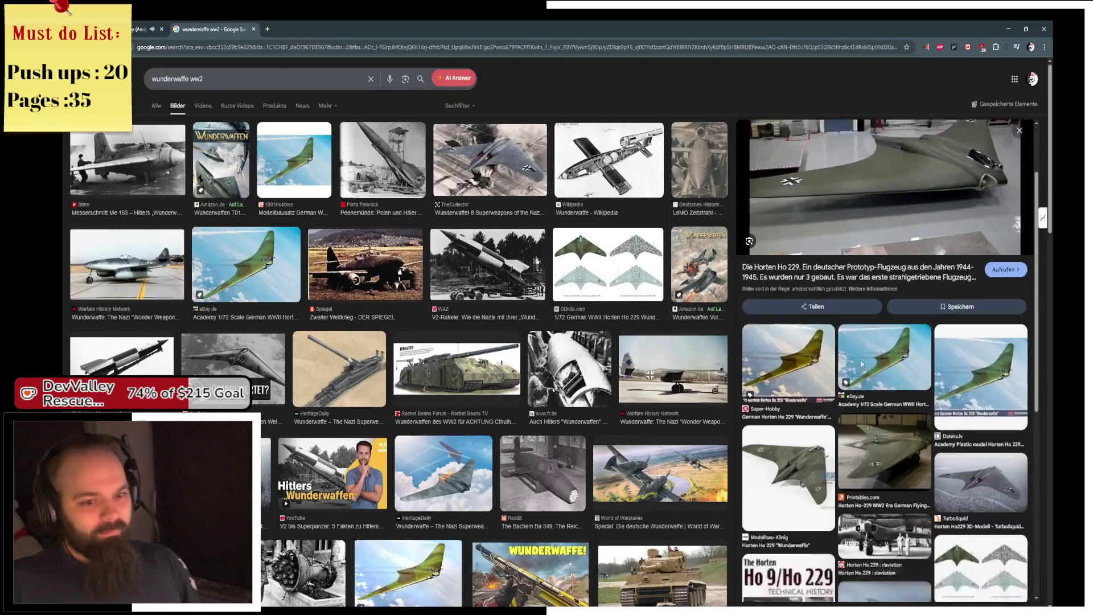
scroll(884, 377, "down", 2)
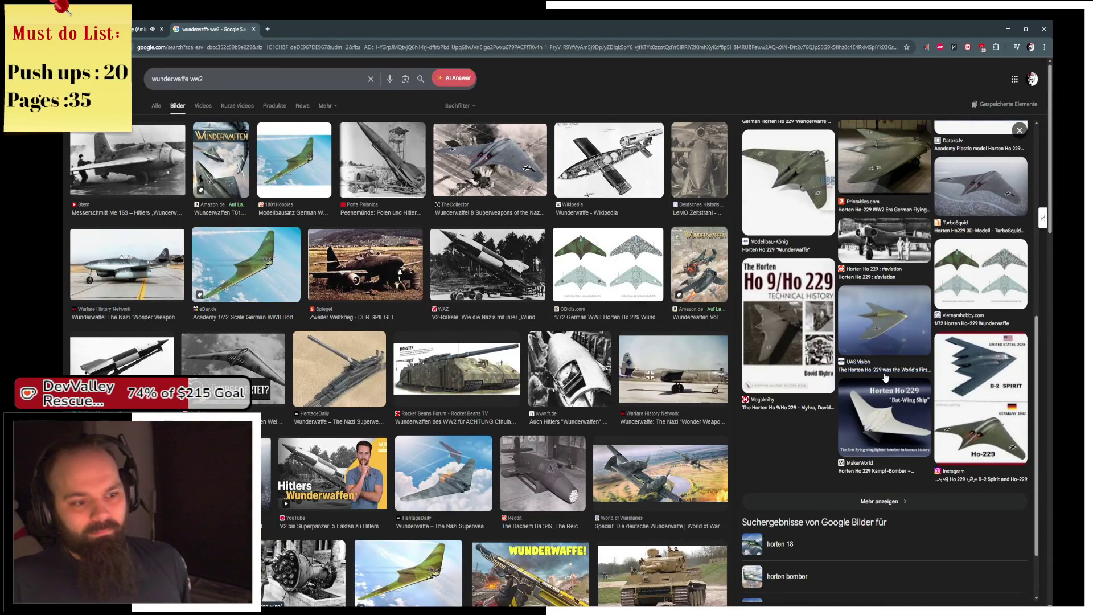
scroll(884, 377, "up", 7)
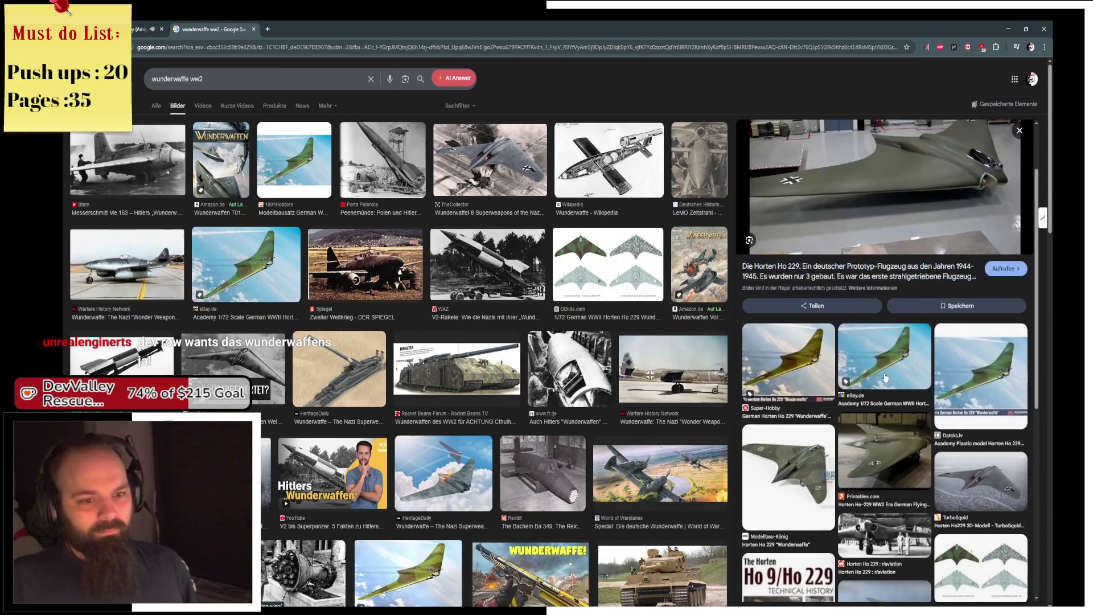
scroll(885, 377, "up", 1)
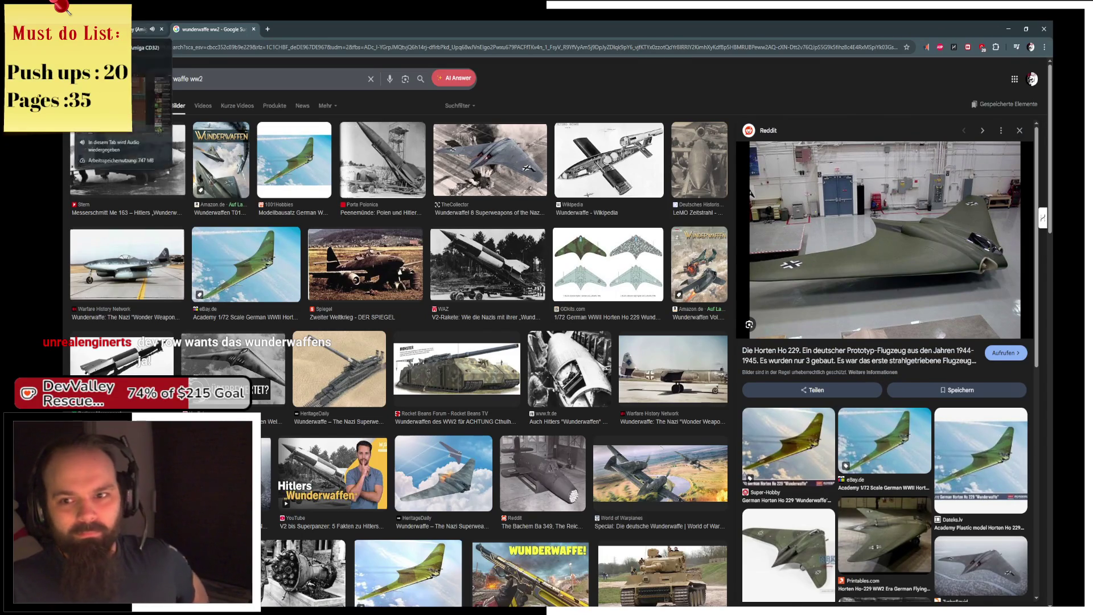
left_click(145, 29)
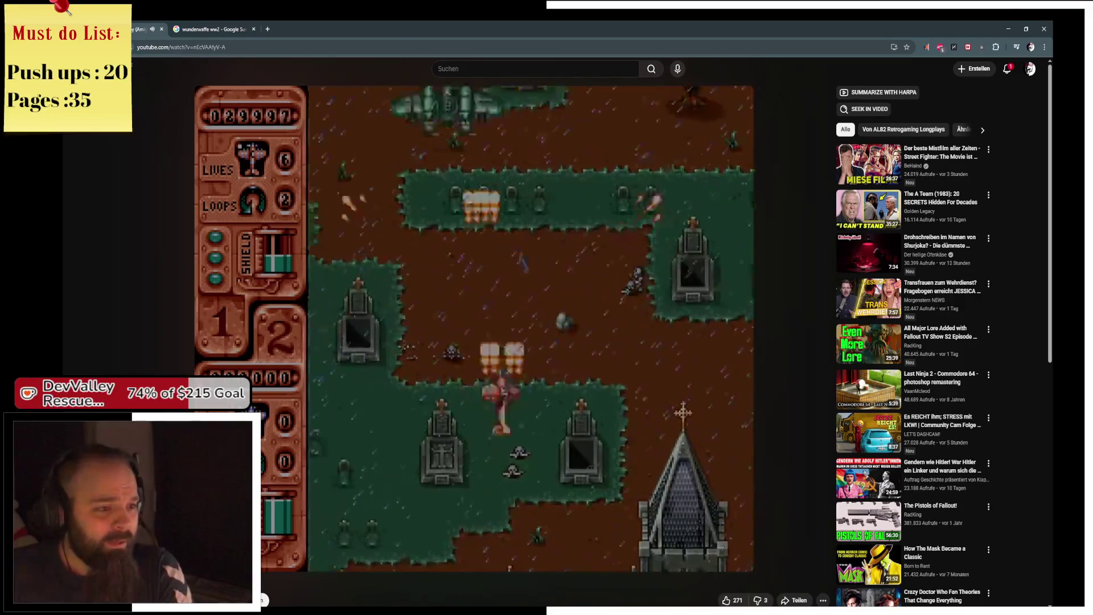
- Seek further into Level 02 to a later scene with a tank and brick walls
mouse_move(412, 459)
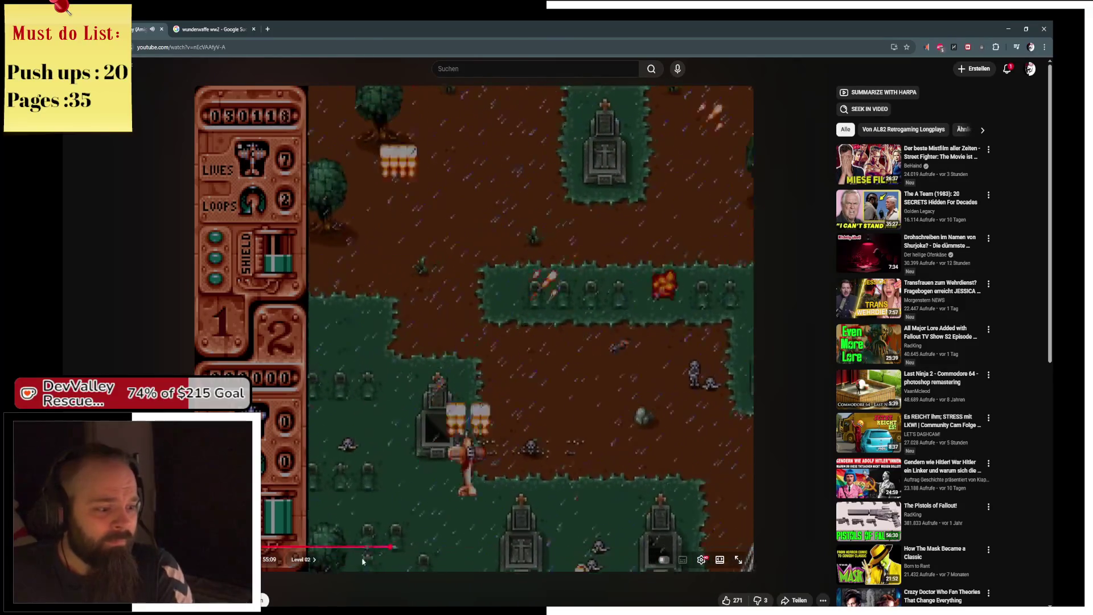
left_click(444, 547)
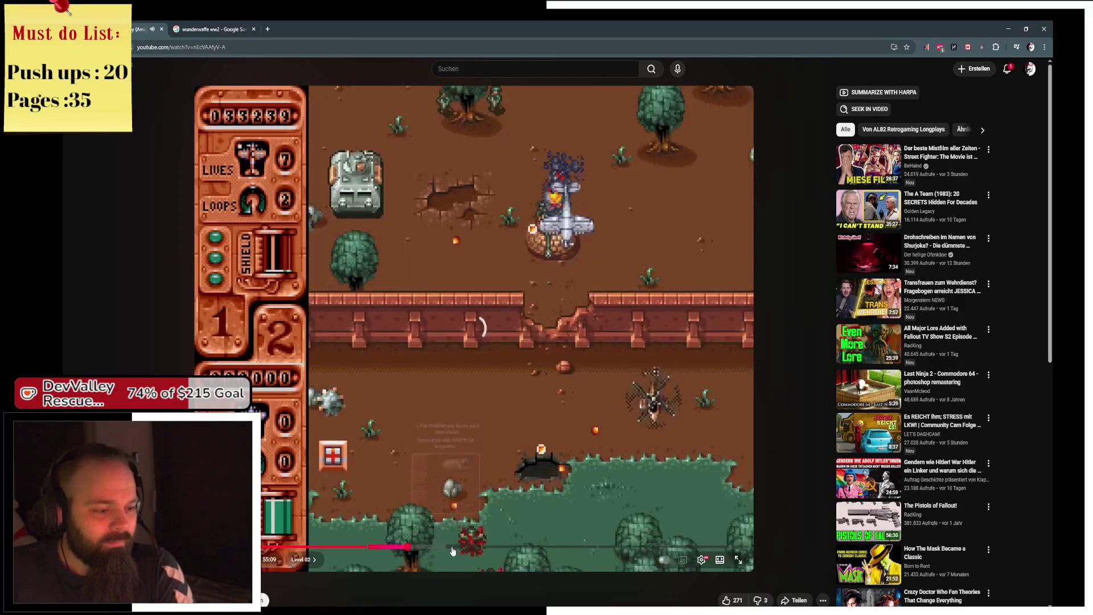
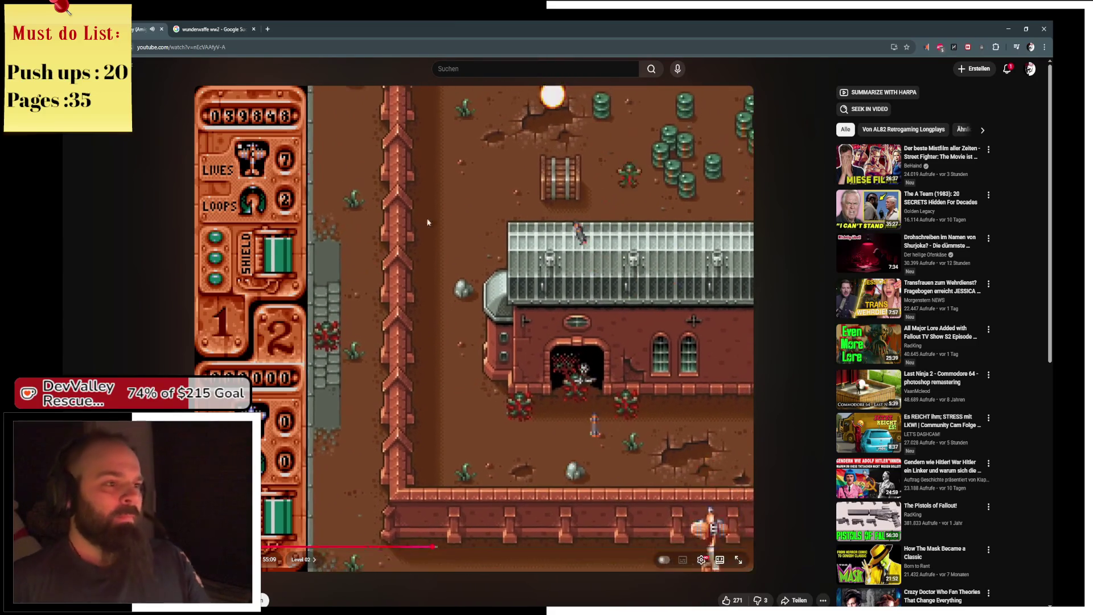
- Search YouTube for 'Swiv' and open the SWIV Longplay (Amiga) [4K] video
left_click(468, 71)
type("Swiv")
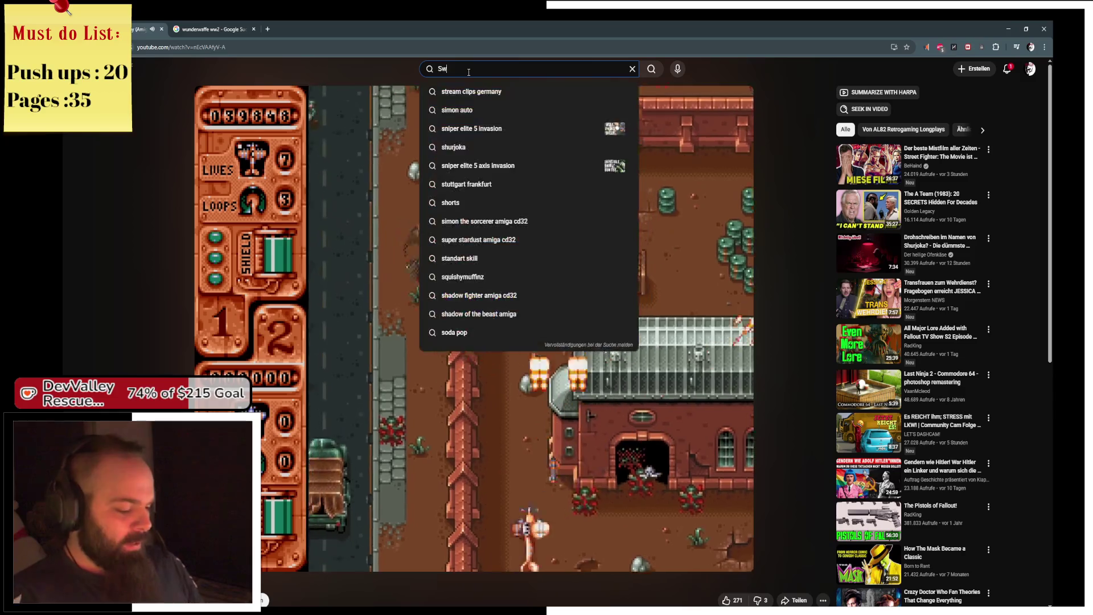
key("Return")
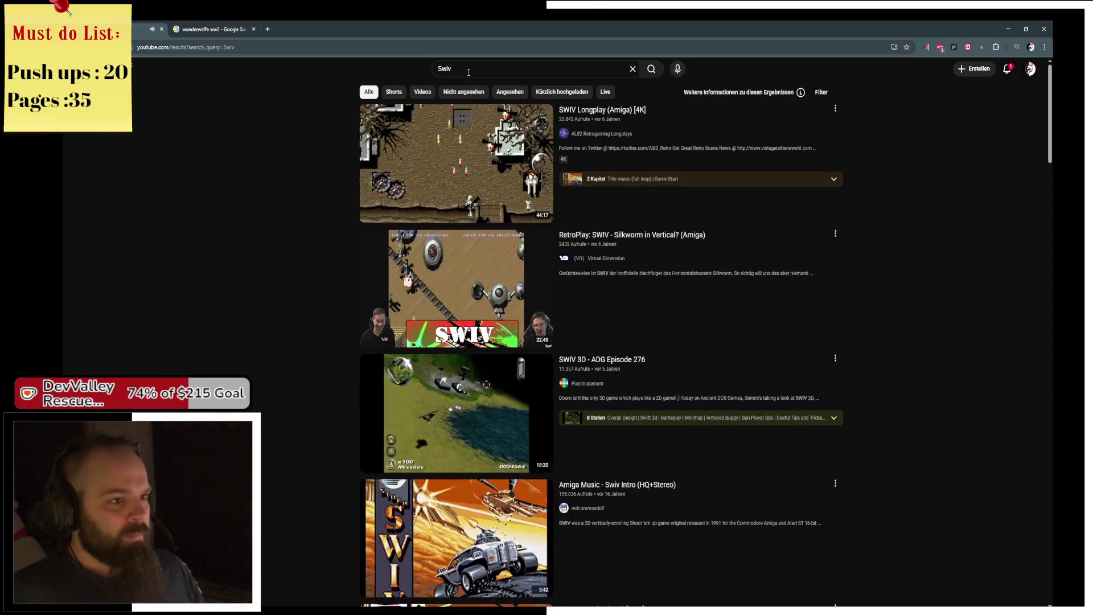
mouse_move(407, 149)
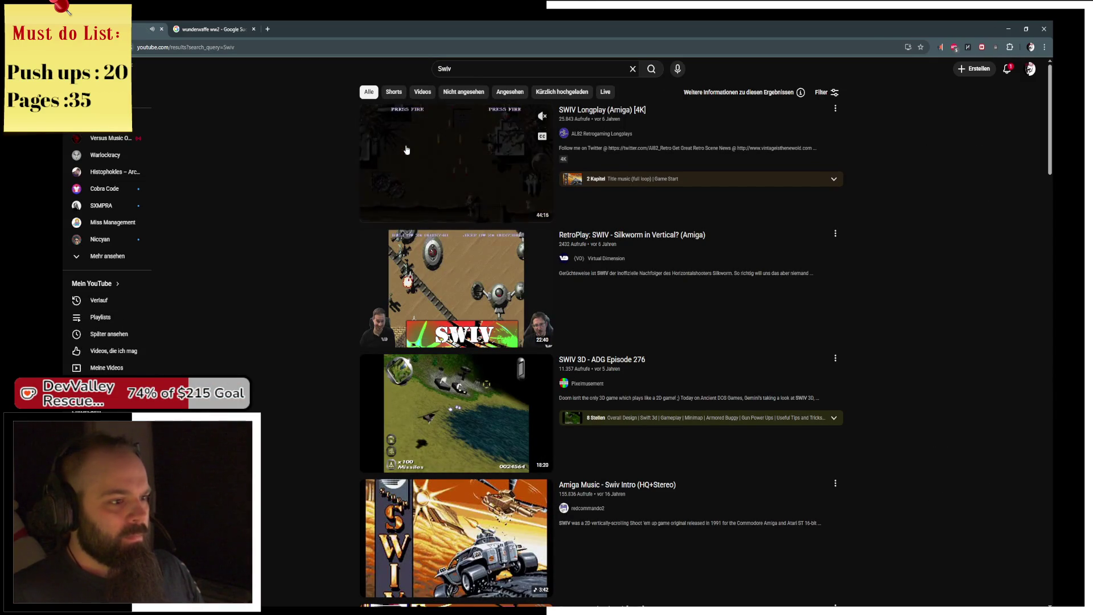
left_click(406, 150)
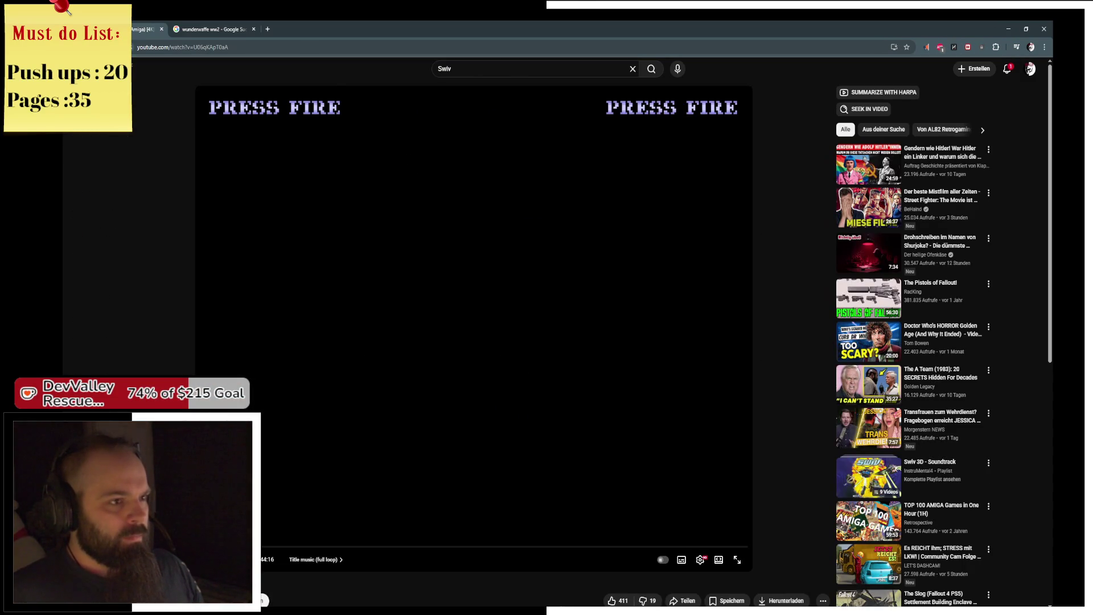
- Watch the SWIV longplay full screen, skipping past intro, high scores and vehicle stats into gameplay
left_click(734, 564)
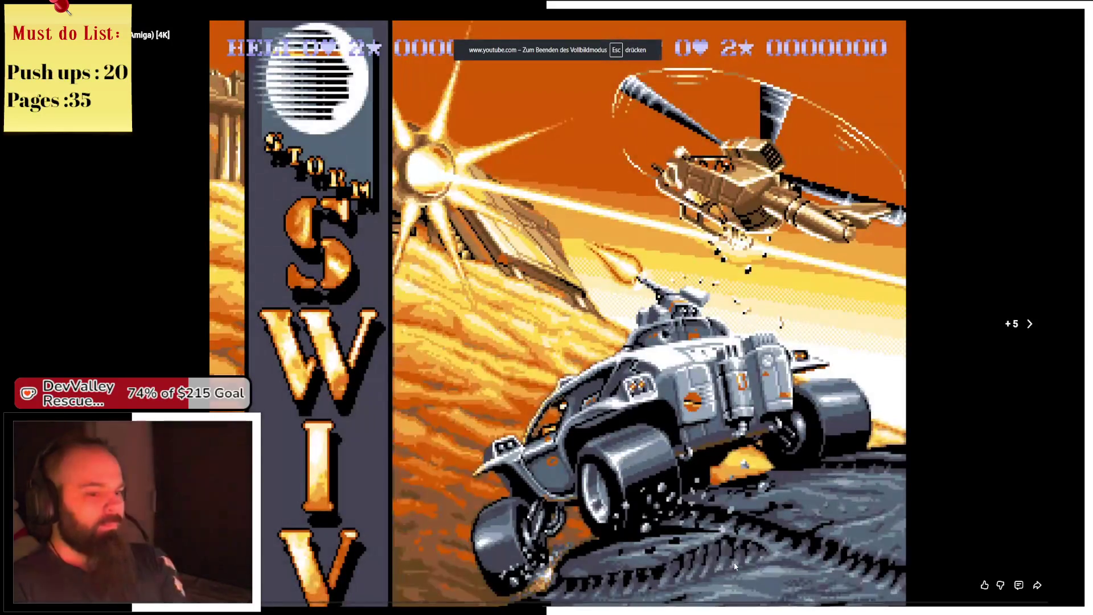
key("Right")
key("Right")
key("Right")
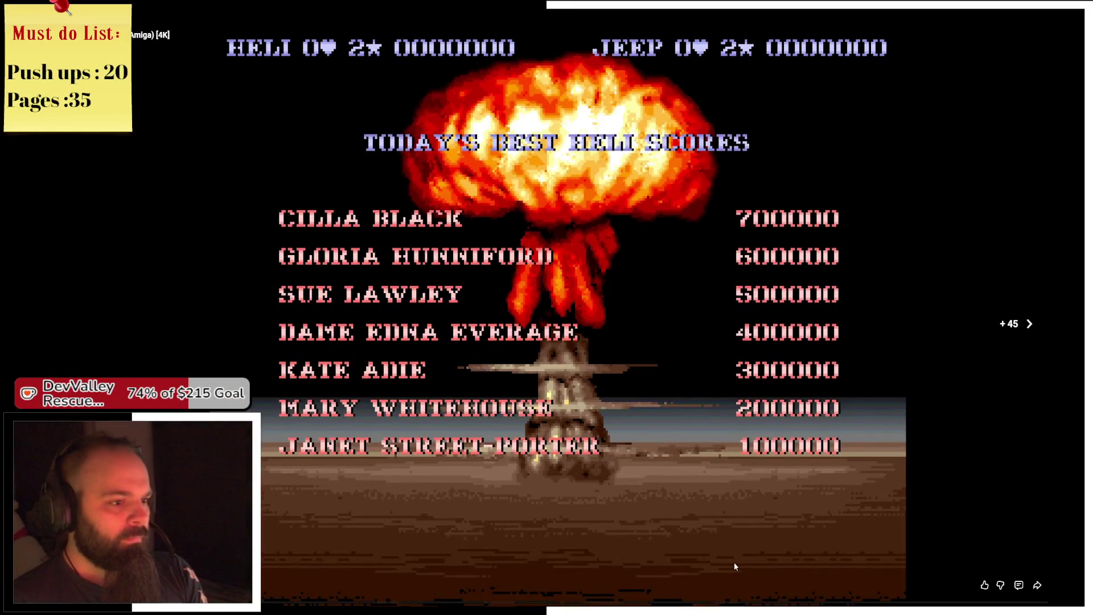
key("Right")
key("Right")
key("Right")
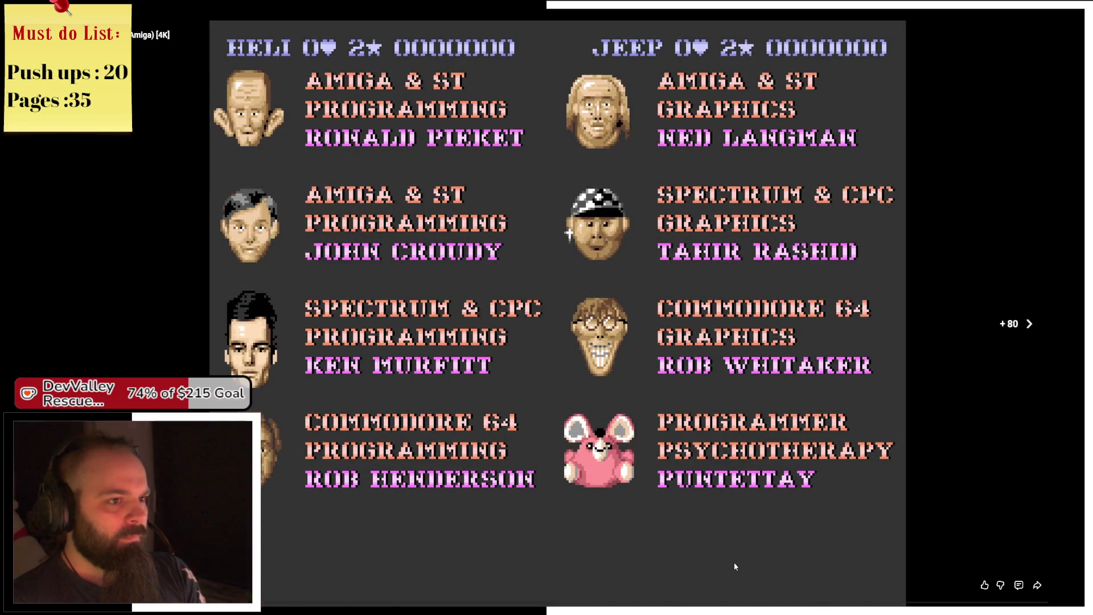
key("Right")
key("Right")
key("Right")
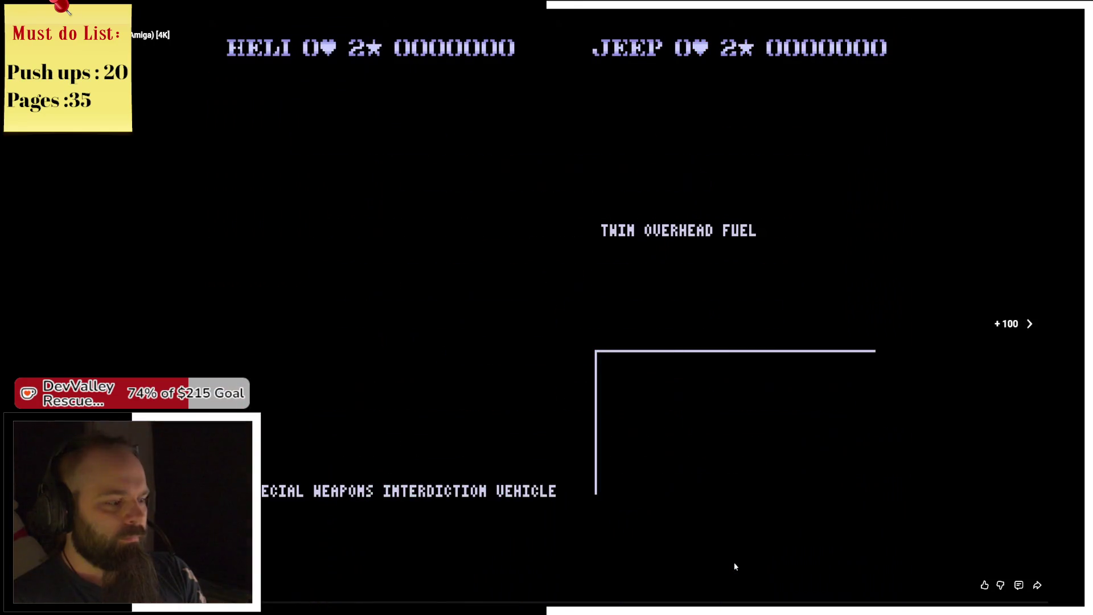
key("Right")
key("Right")
key("Right")
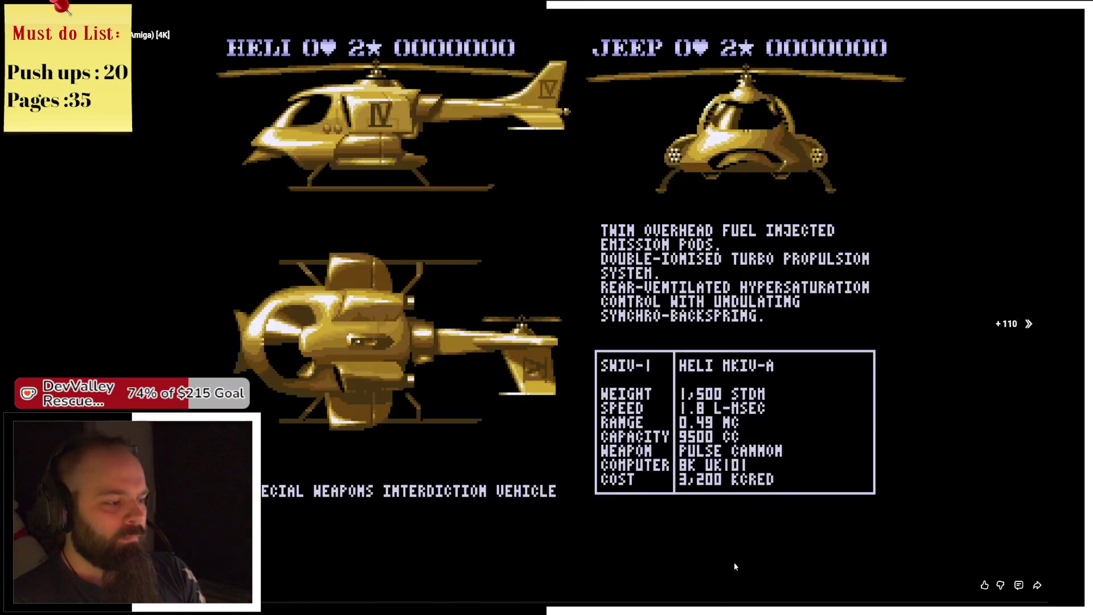
key("Right")
key("Right")
key("Right")
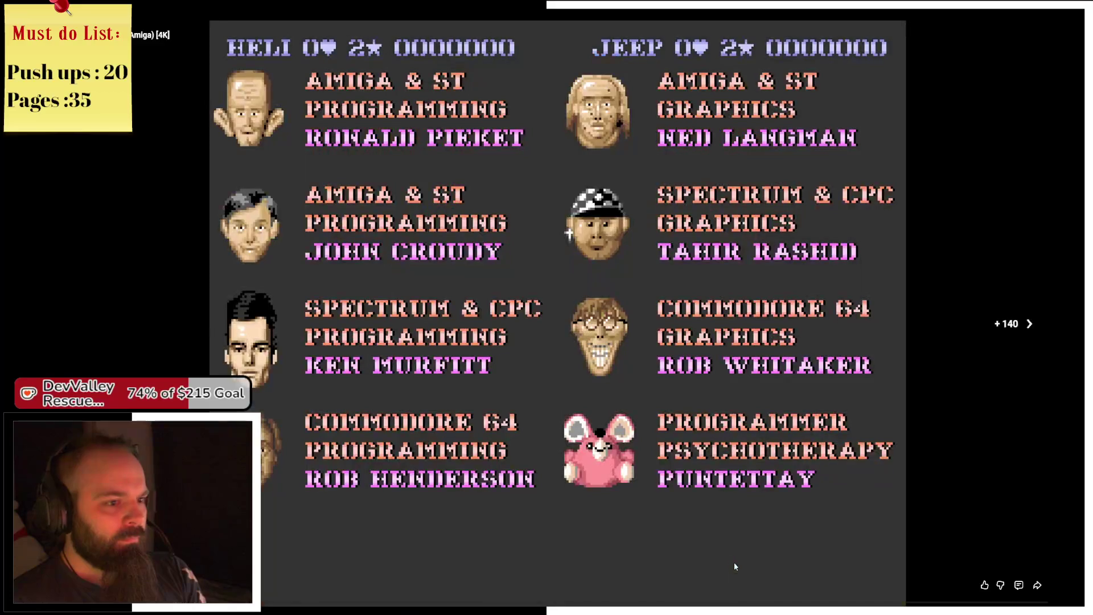
key("Right")
key("Right")
key("Right")
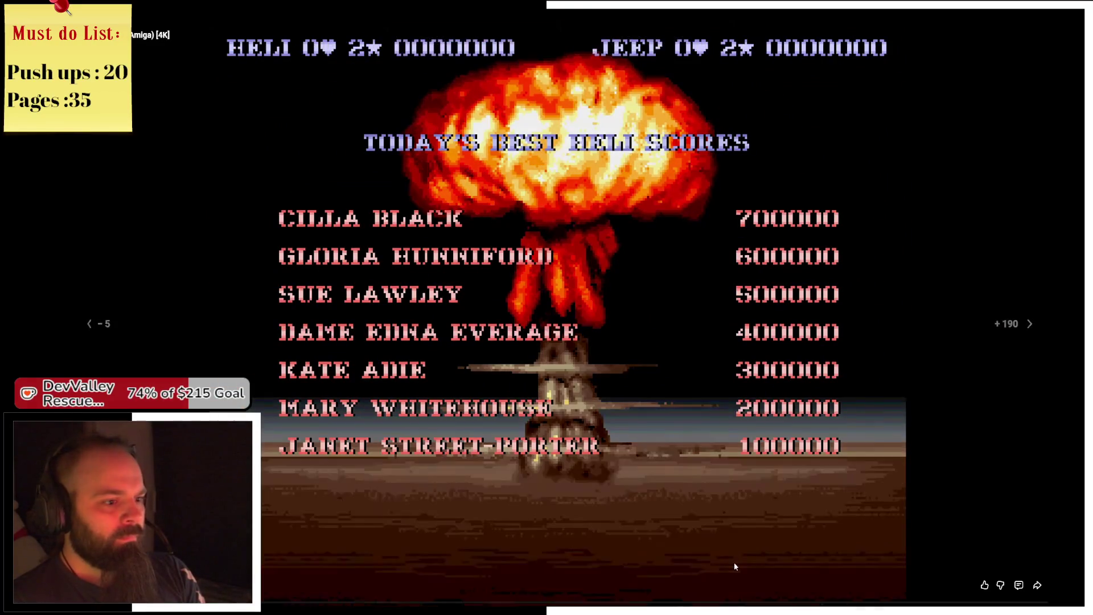
key("Right")
key("Right")
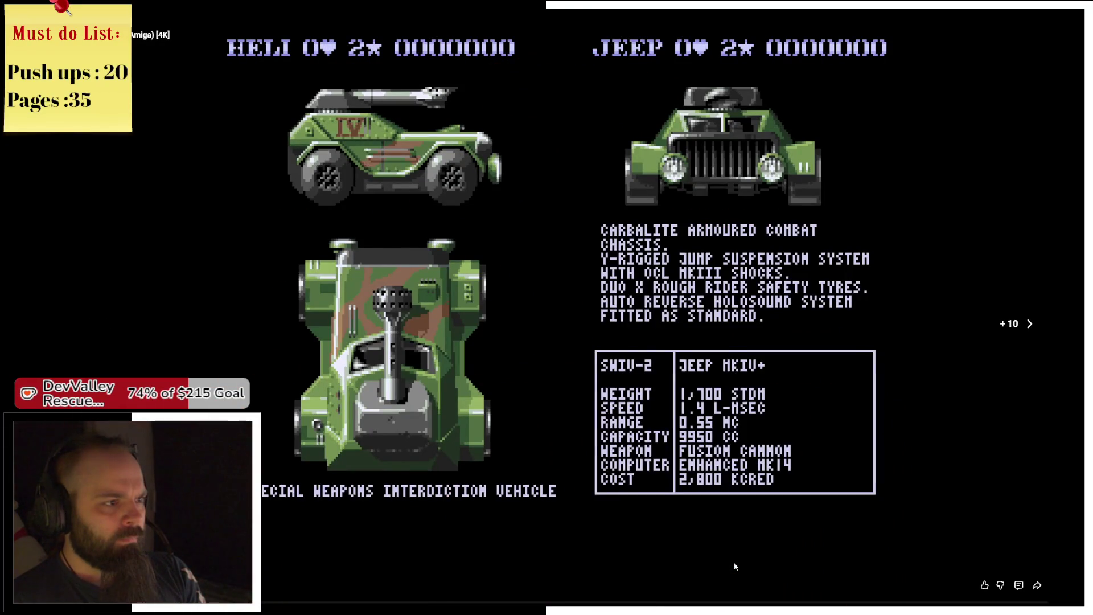
key("Right")
key("Right")
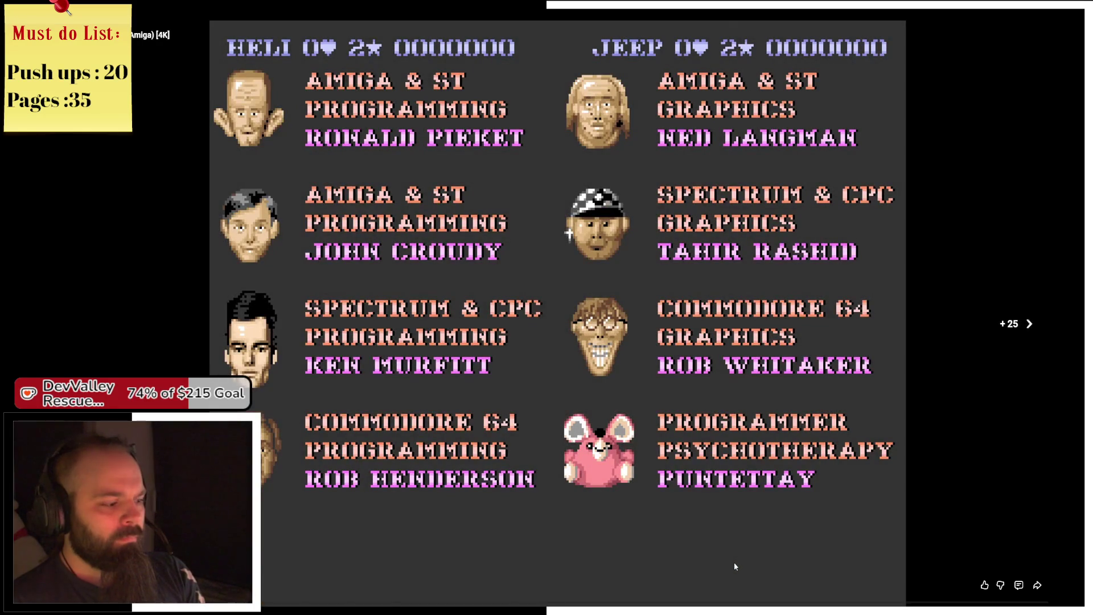
key("Right")
key("Right")
key("Right")
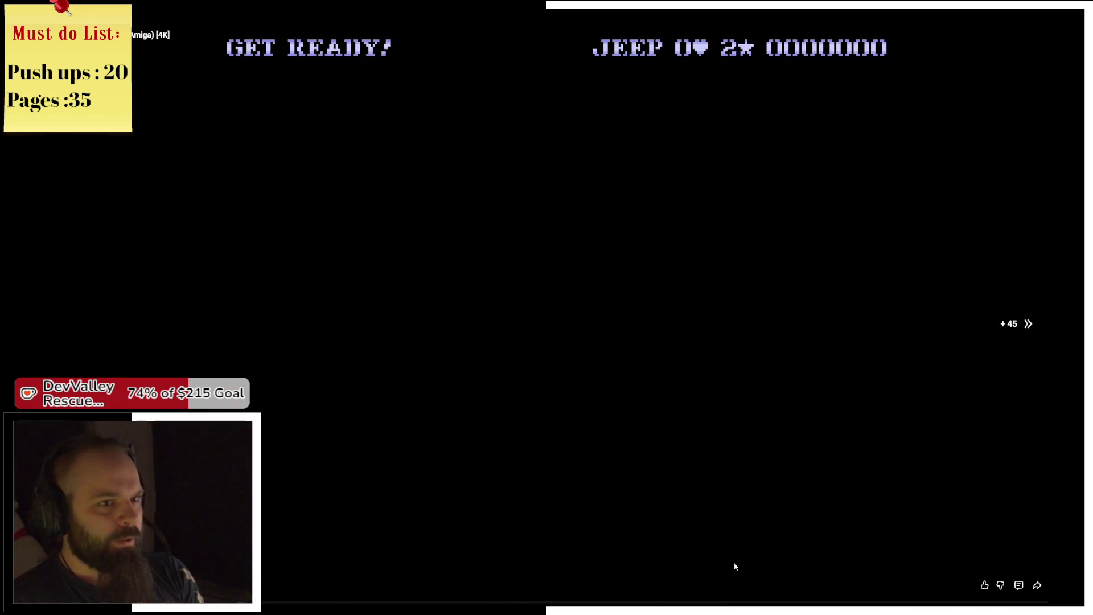
key("Right")
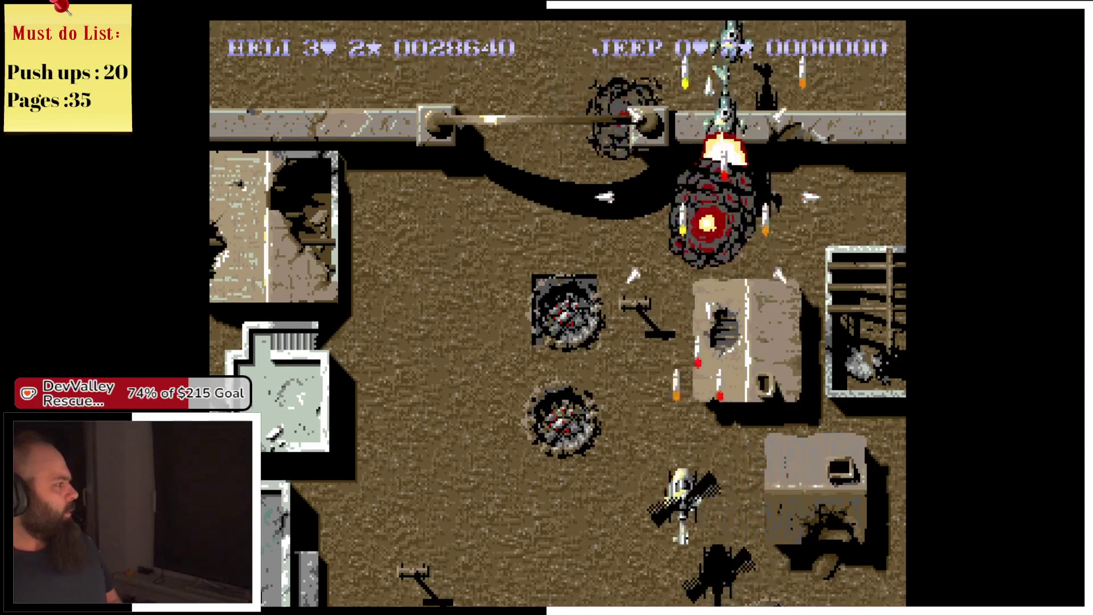
- Rewind the SWIV longplay a few seconds after watching the helicopter gameplay
key("Left")
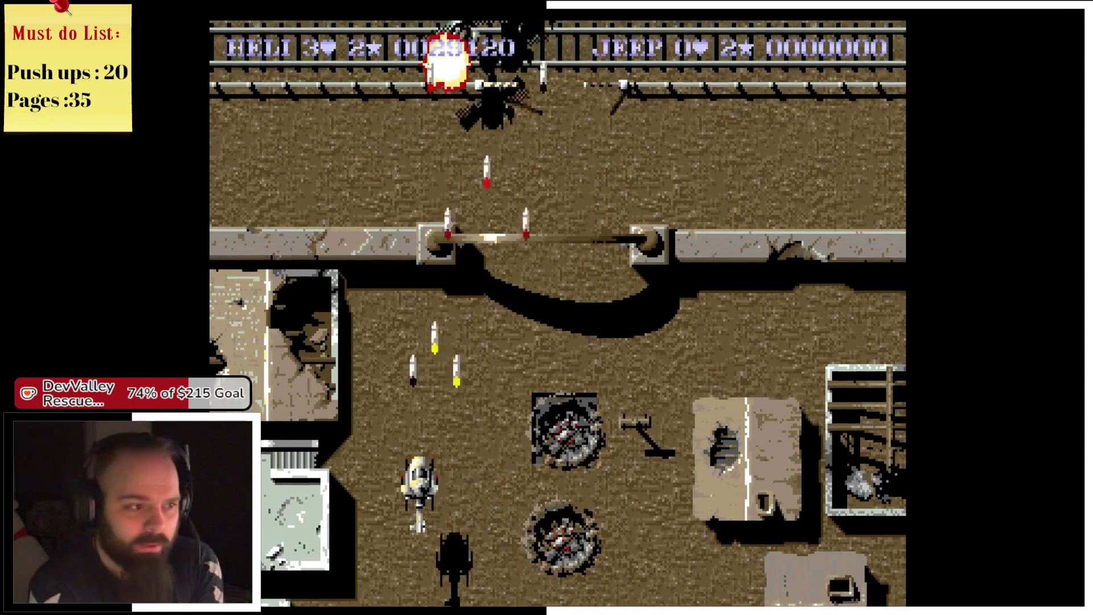
key("Right")
key("Right")
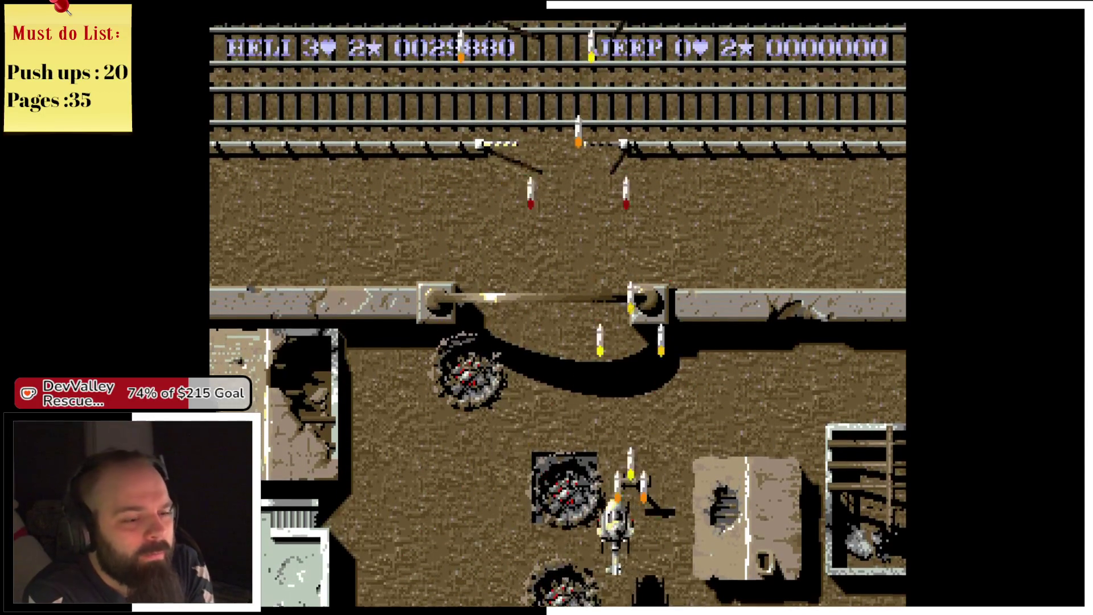
key("Left")
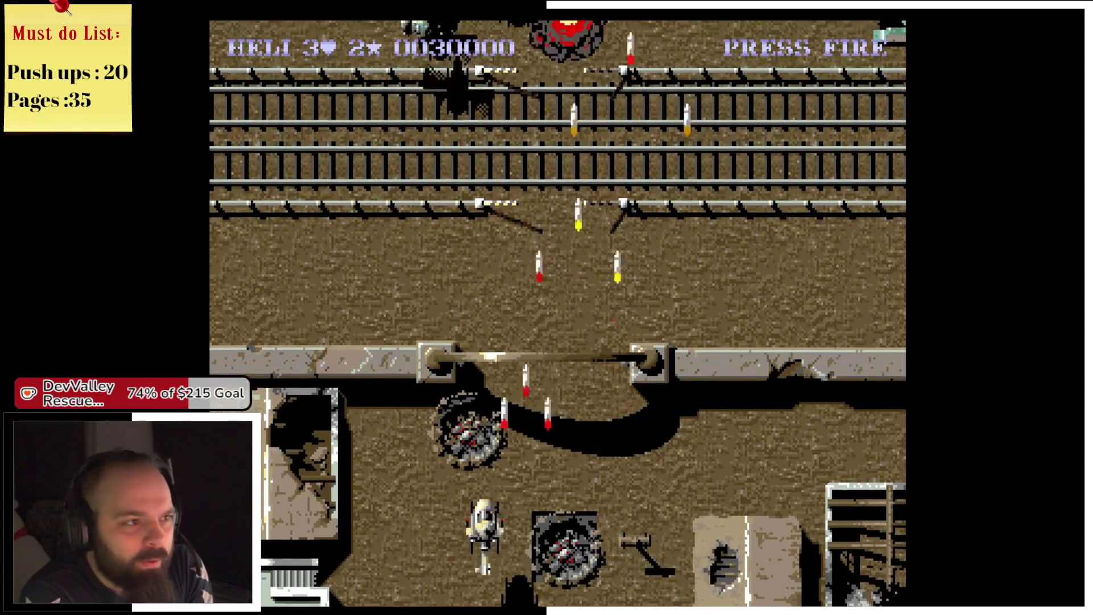
key("Right")
key("Right")
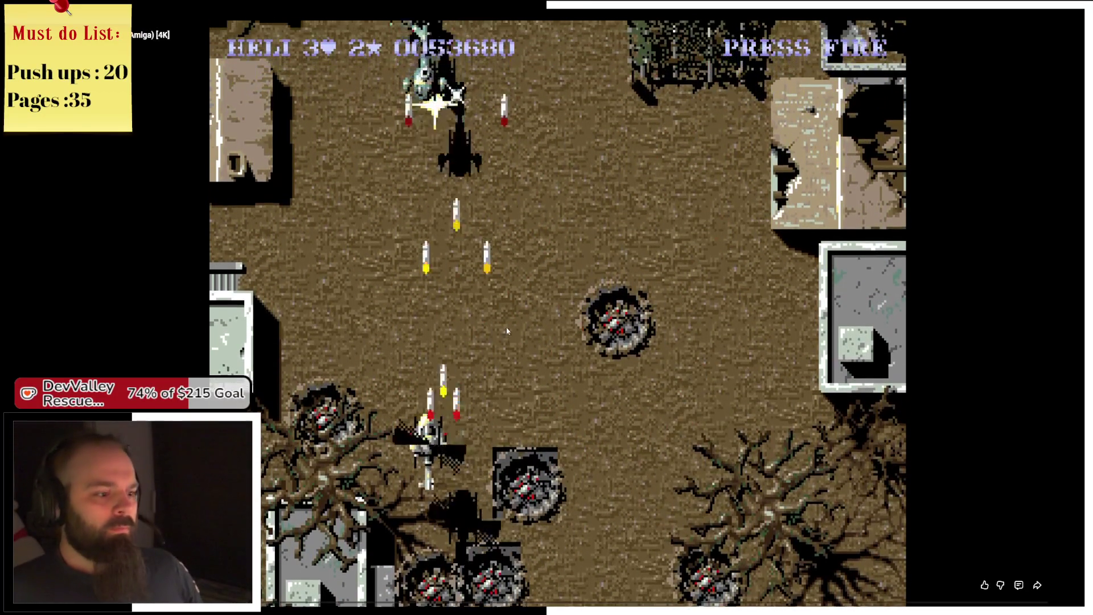
double_click(506, 326)
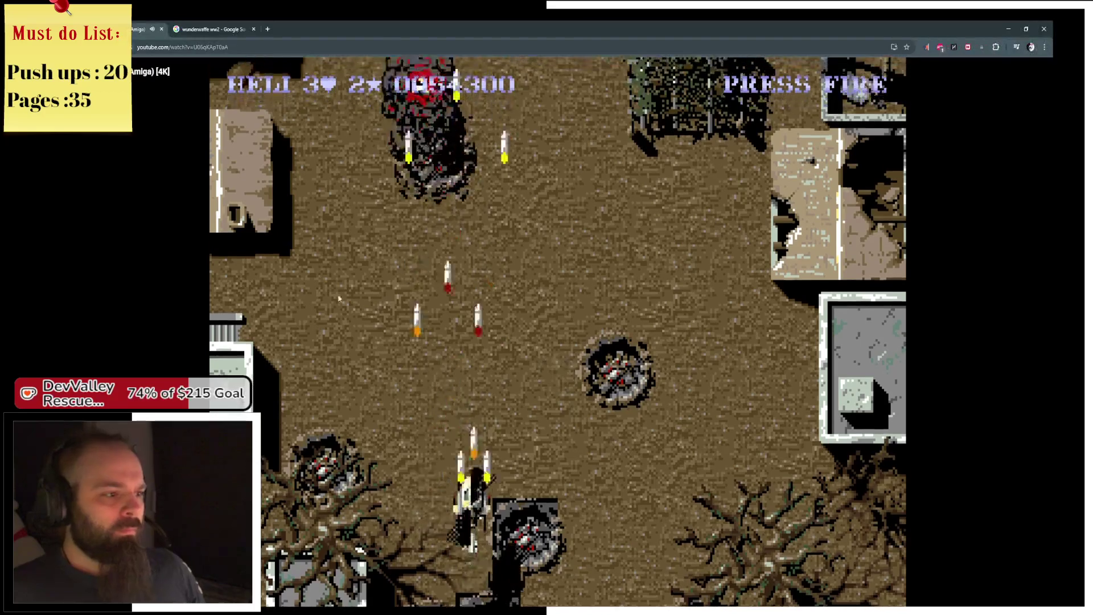
- Switch between the RORG Preview game window and YouTube, ending with RORG Preview in front
mouse_move(403, 542)
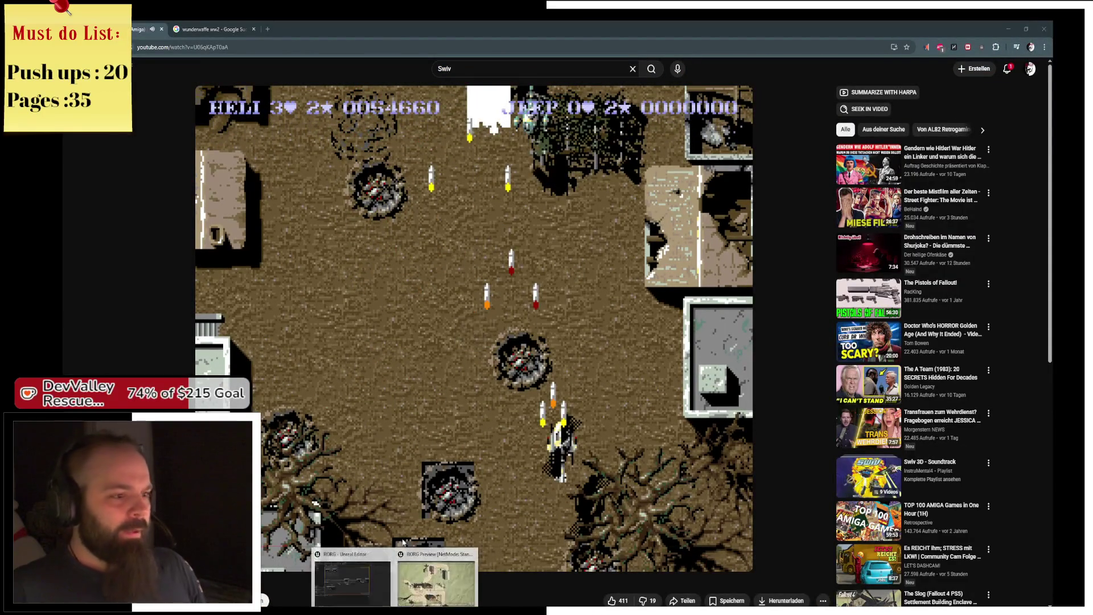
left_click(436, 557)
key("alt+Tab")
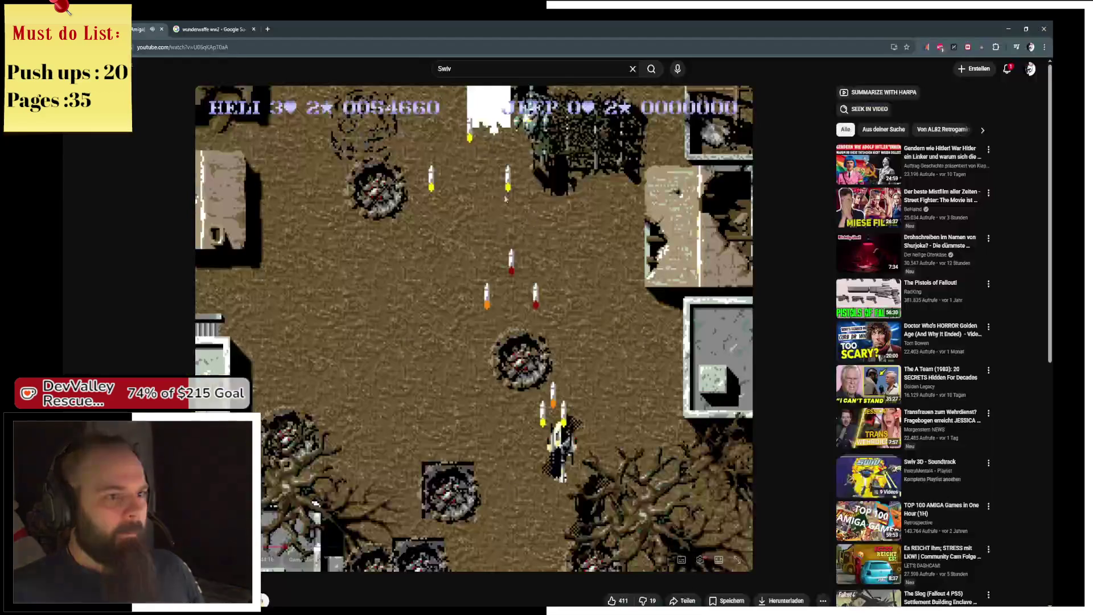
mouse_move(402, 603)
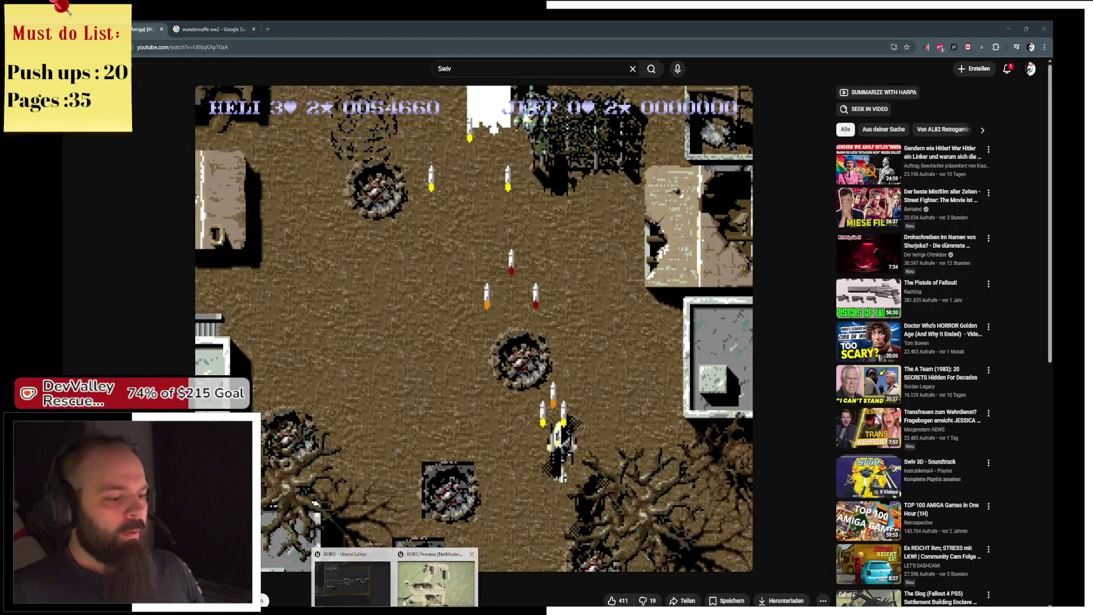
left_click(433, 569)
key("alt+Tab")
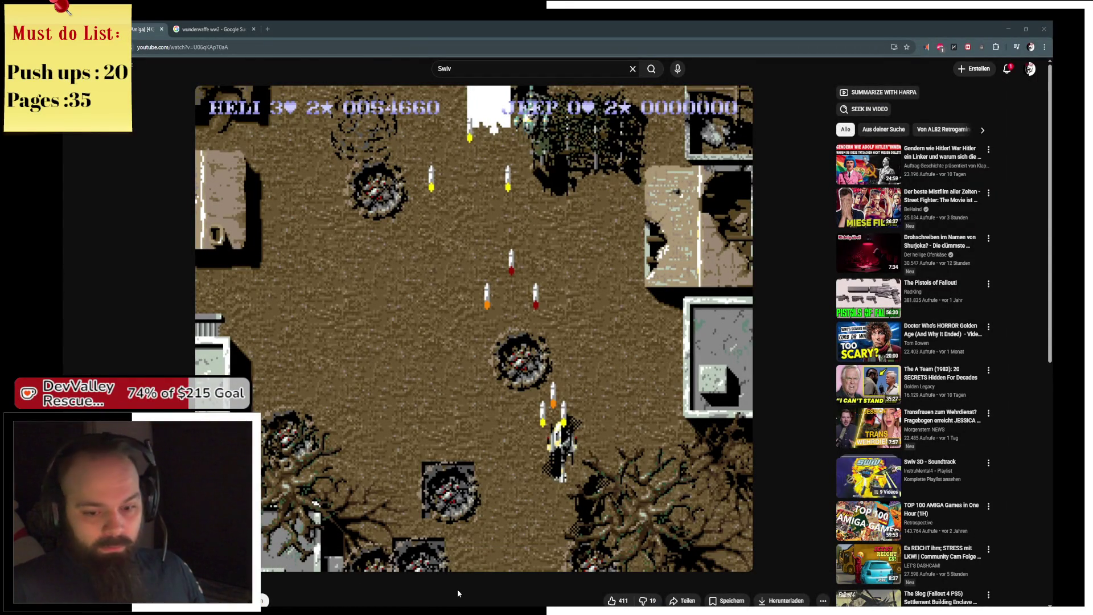
mouse_move(489, 489)
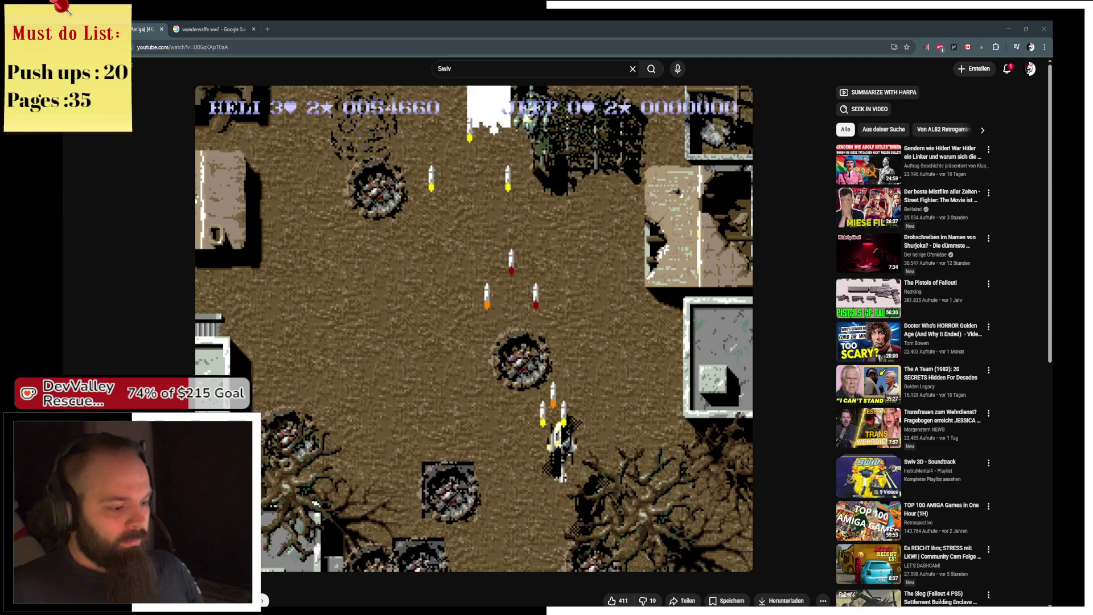
left_click(399, 575)
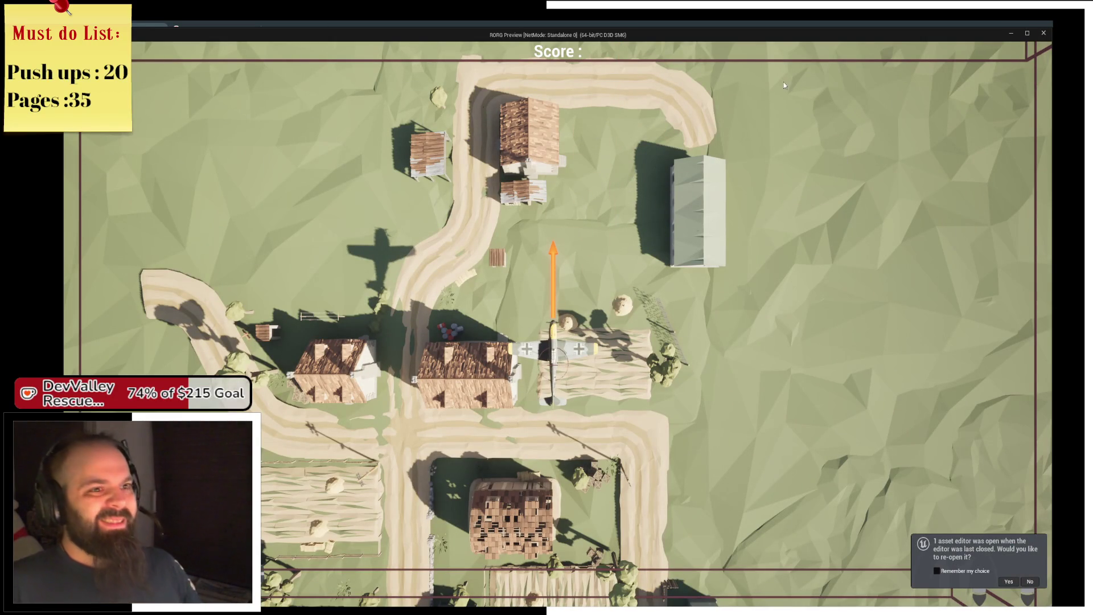
- Close the RORG Preview window and return to the Unreal Editor's level viewport
left_click(1044, 35)
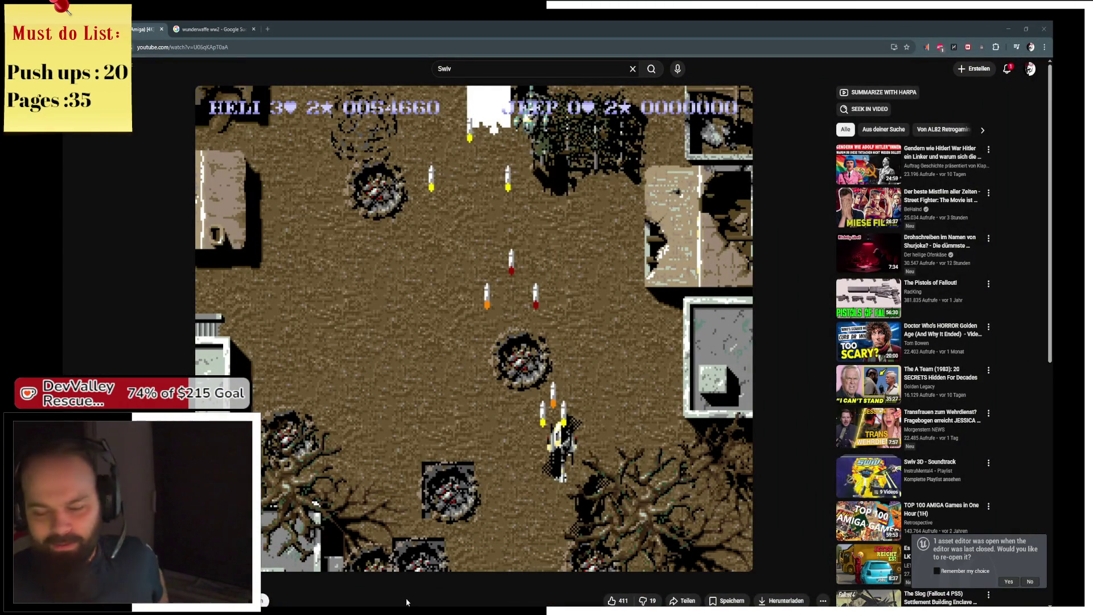
key("alt+Tab")
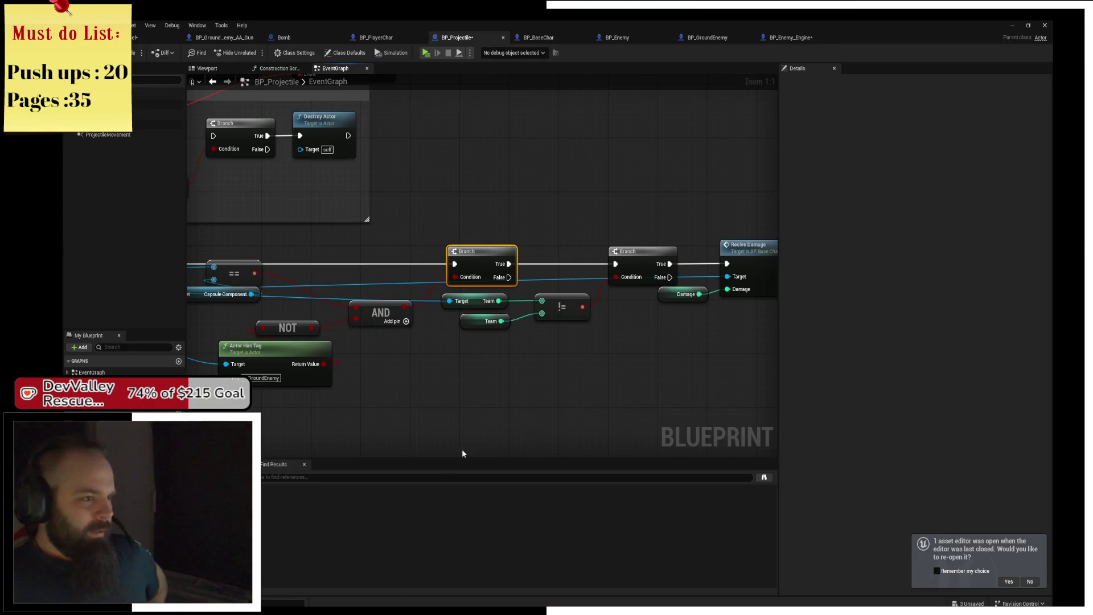
left_click(146, 39)
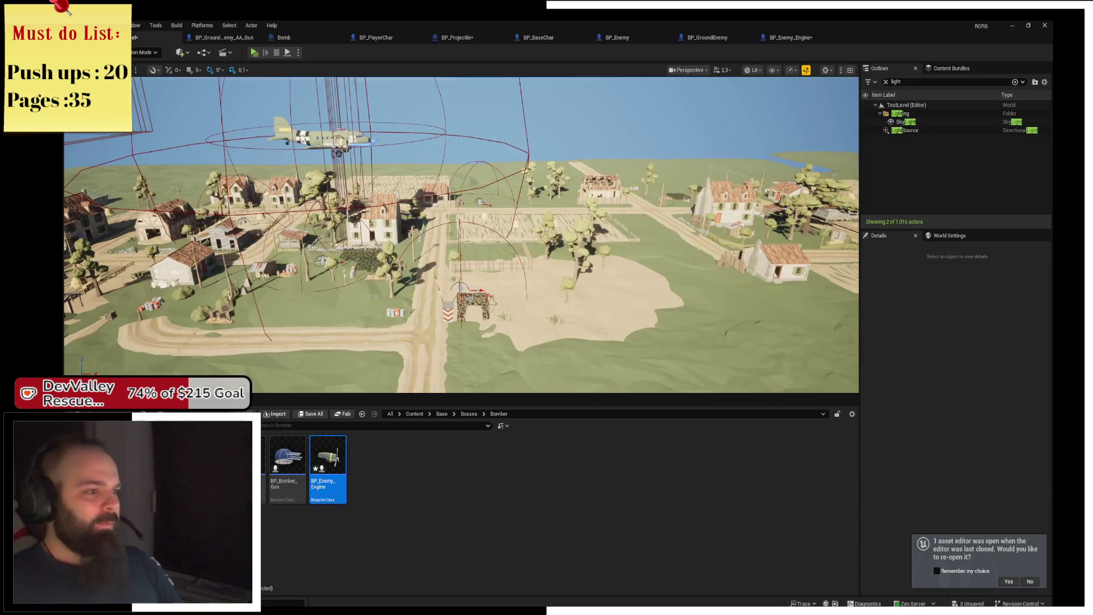
scroll(461, 234, "down", 10)
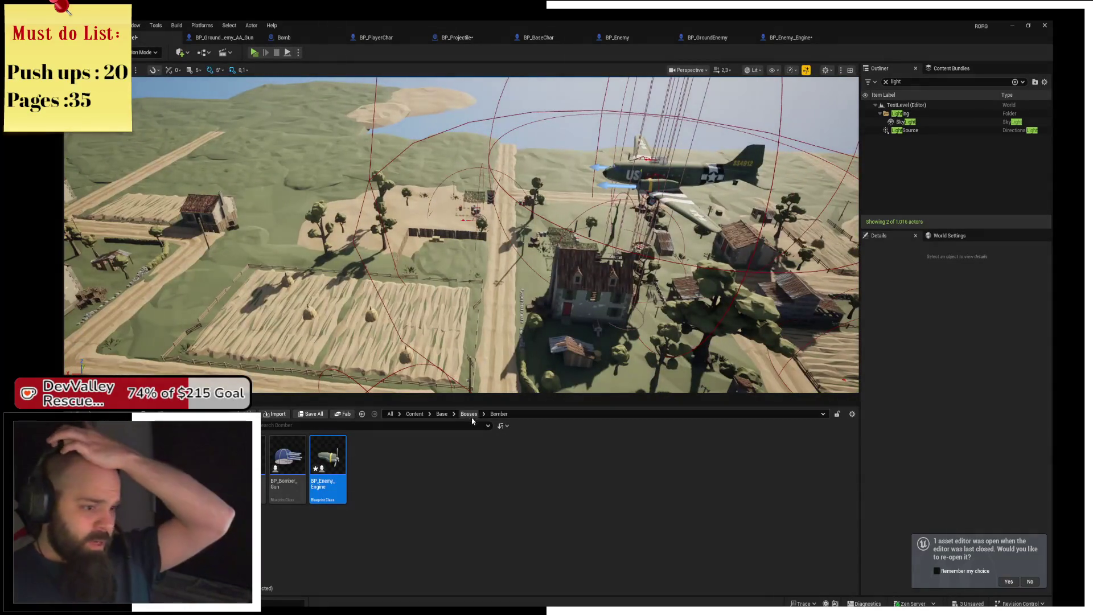
- Go up through Bosses to the Base folder and box-select the enemy fighter planes
left_click(468, 414)
left_click(442, 414)
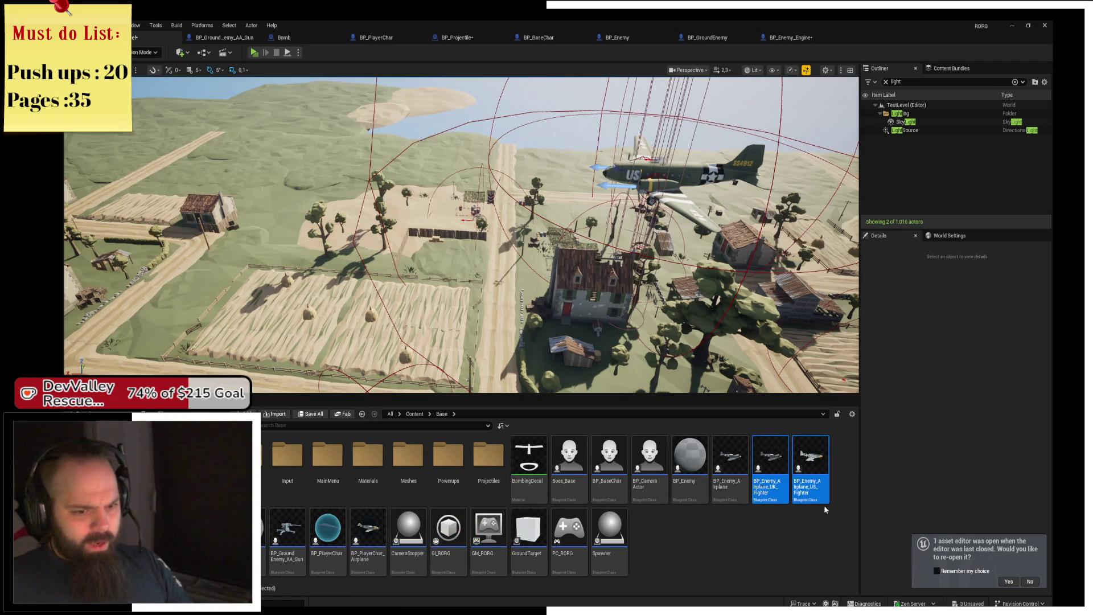
mouse_move(437, 365)
left_mouse_down()
mouse_move(268, 296)
mouse_move(199, 210)
left_mouse_up()
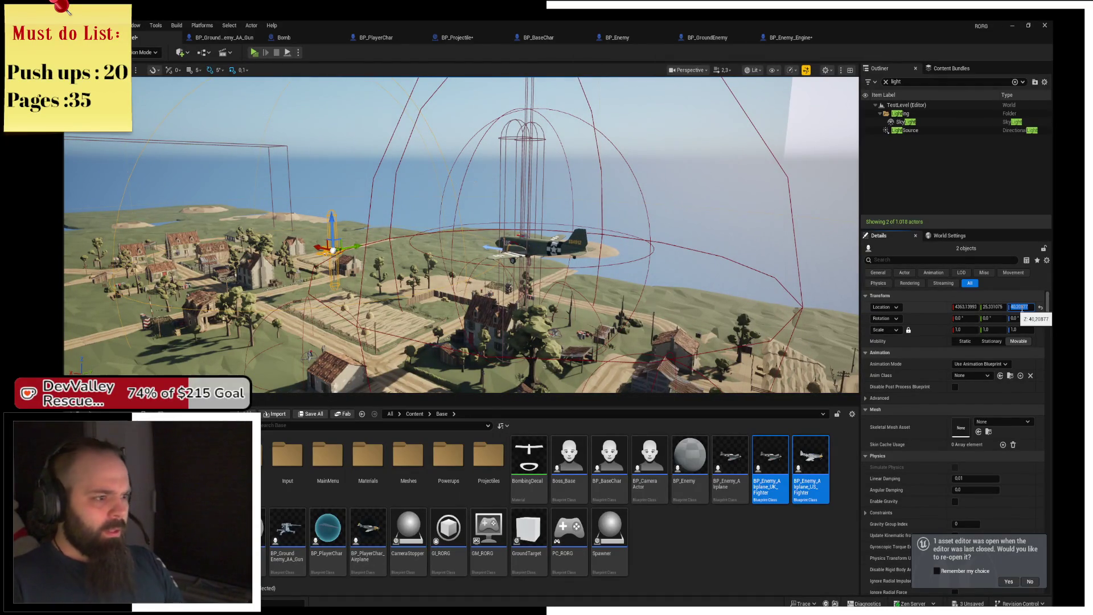
- Select and frame the UK enemy fighter plane beside the Boss_Bomber
left_click_drag(778, 331, 723, 290)
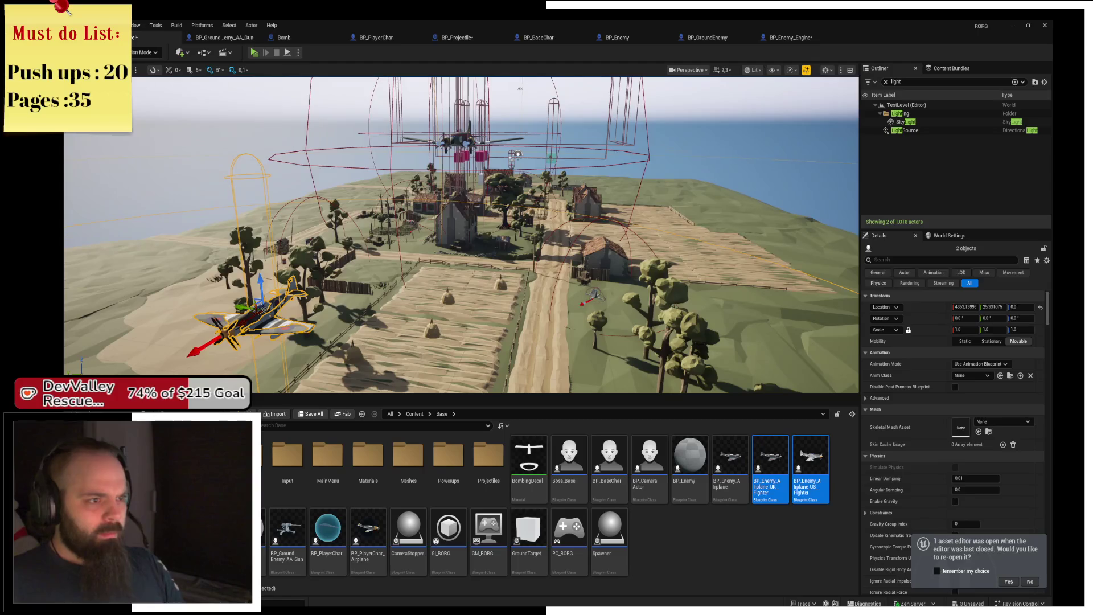
left_click(459, 128)
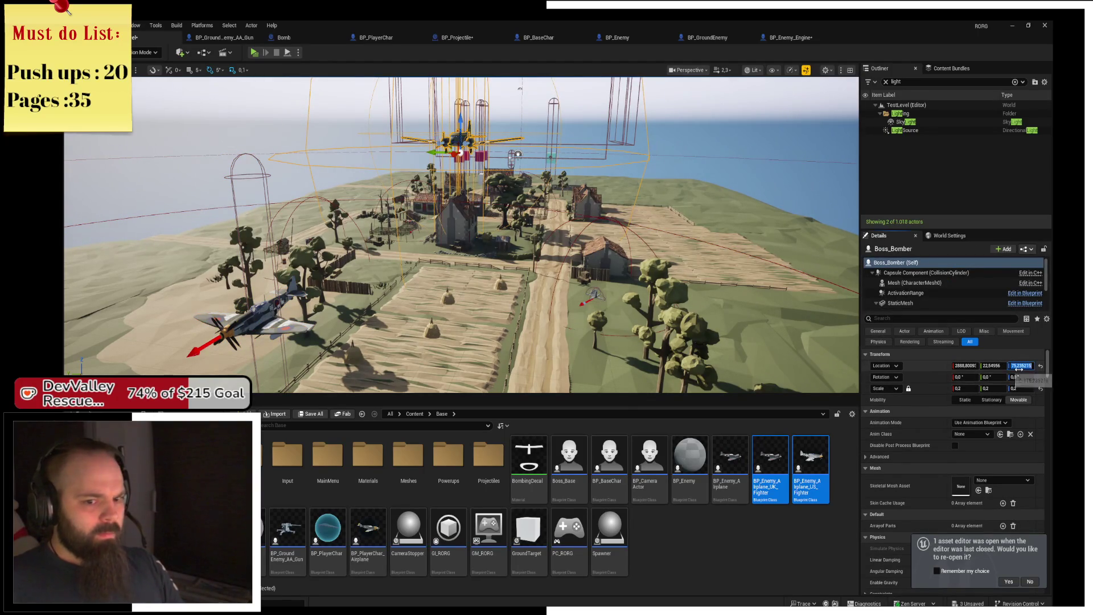
type("0")
left_click_drag(461, 233, 439, 210)
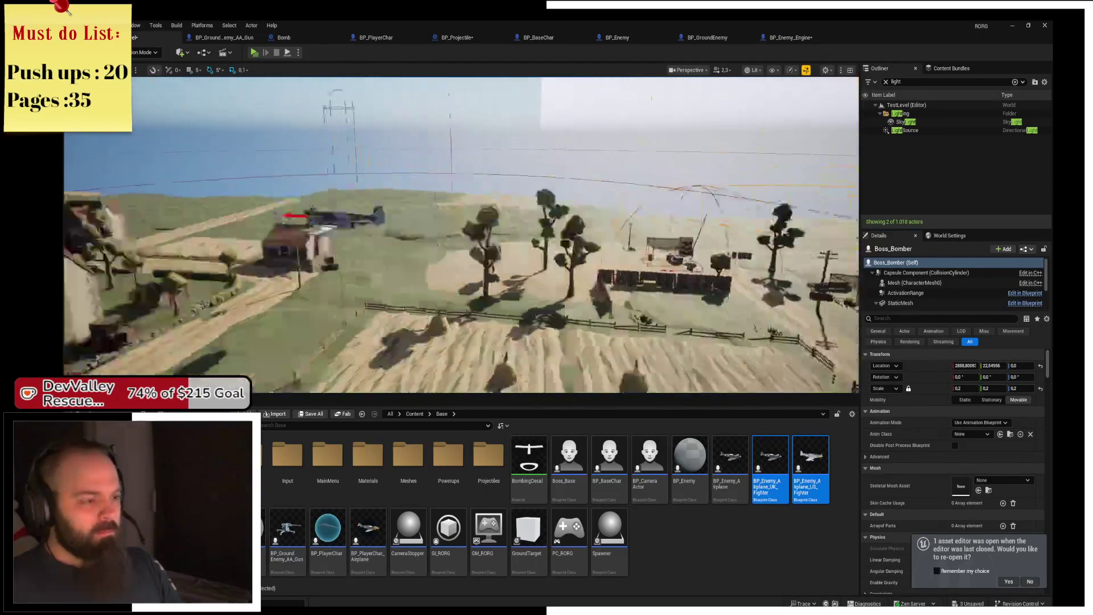
left_click(455, 240)
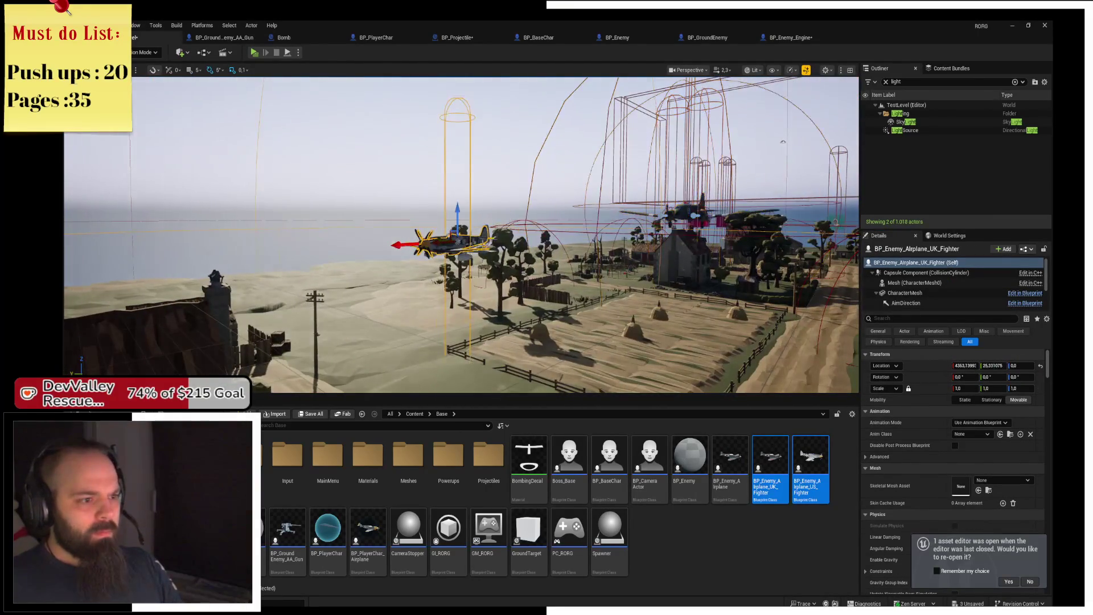
key("f")
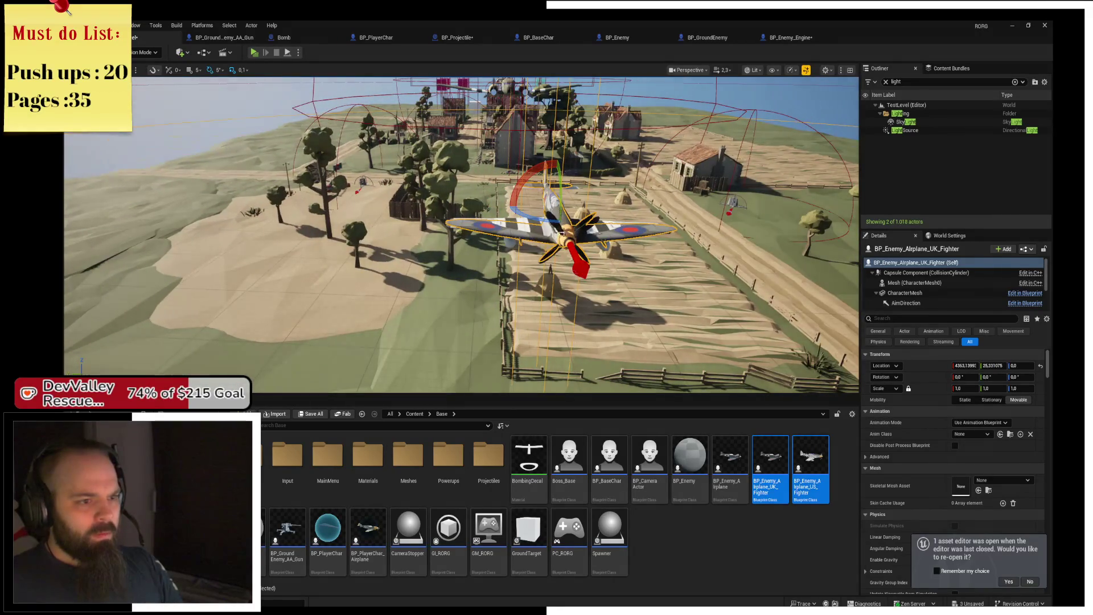
- Duplicate the UK fighter, turn it to about -150 degrees and move it along Y
key("ctrl+d")
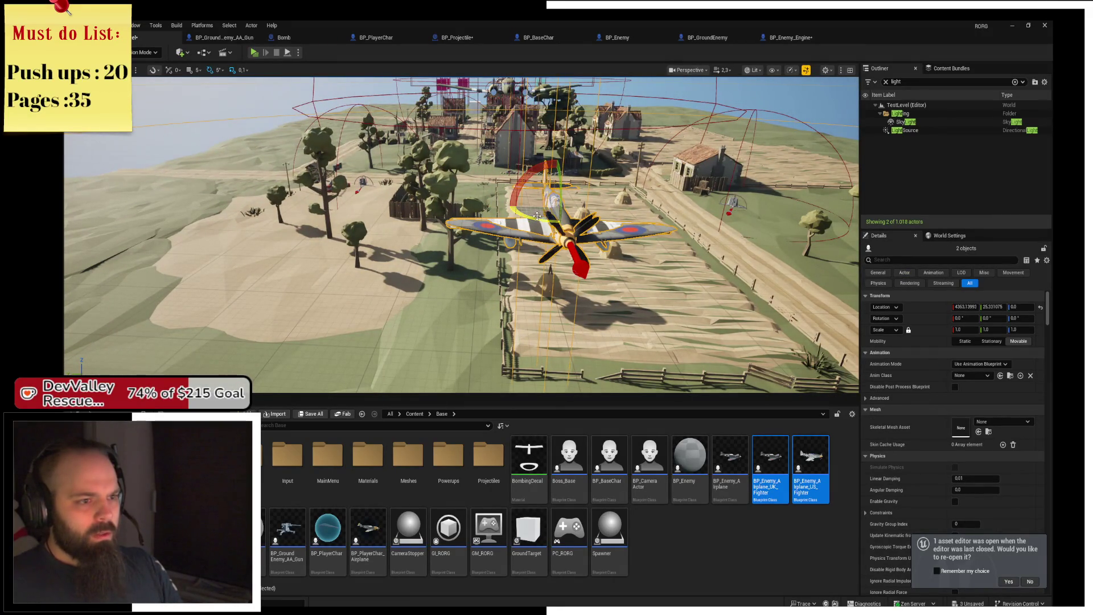
left_click_drag(597, 203, 575, 196)
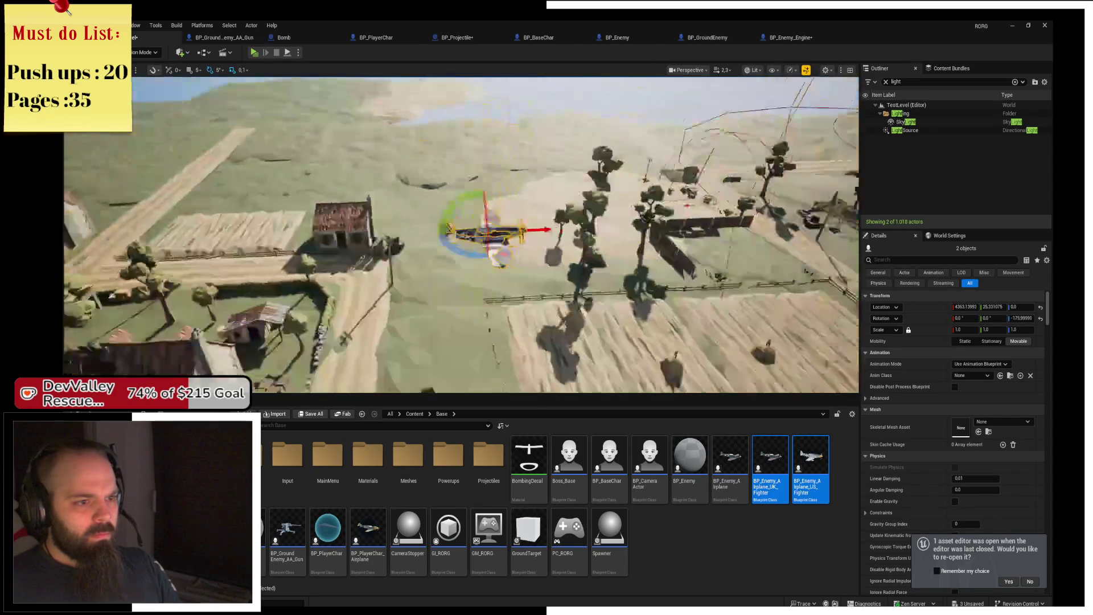
left_click(333, 219)
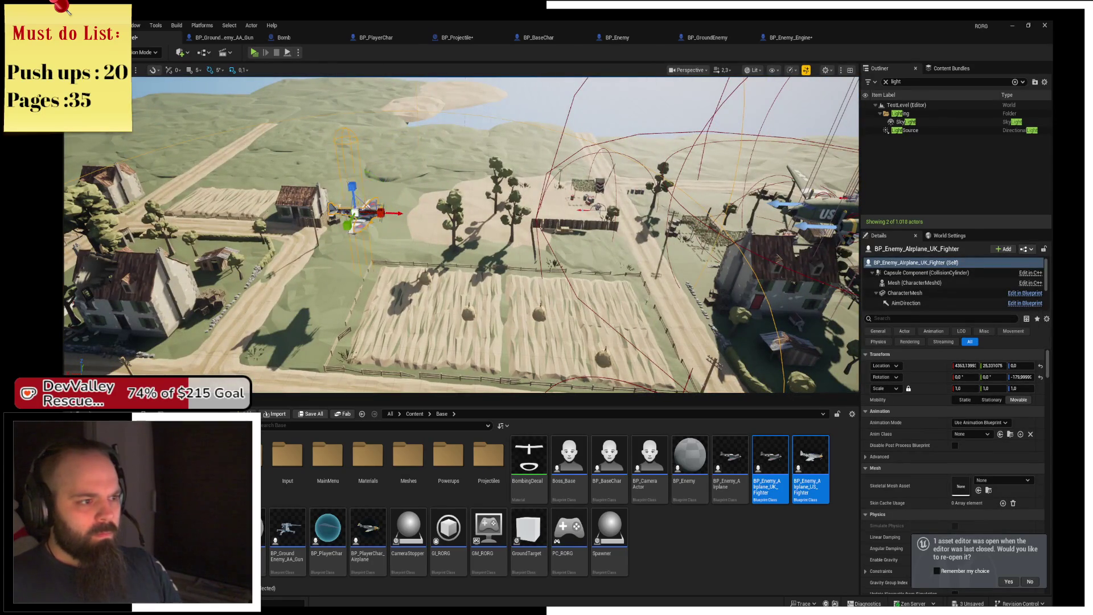
left_click_drag(363, 195, 312, 239)
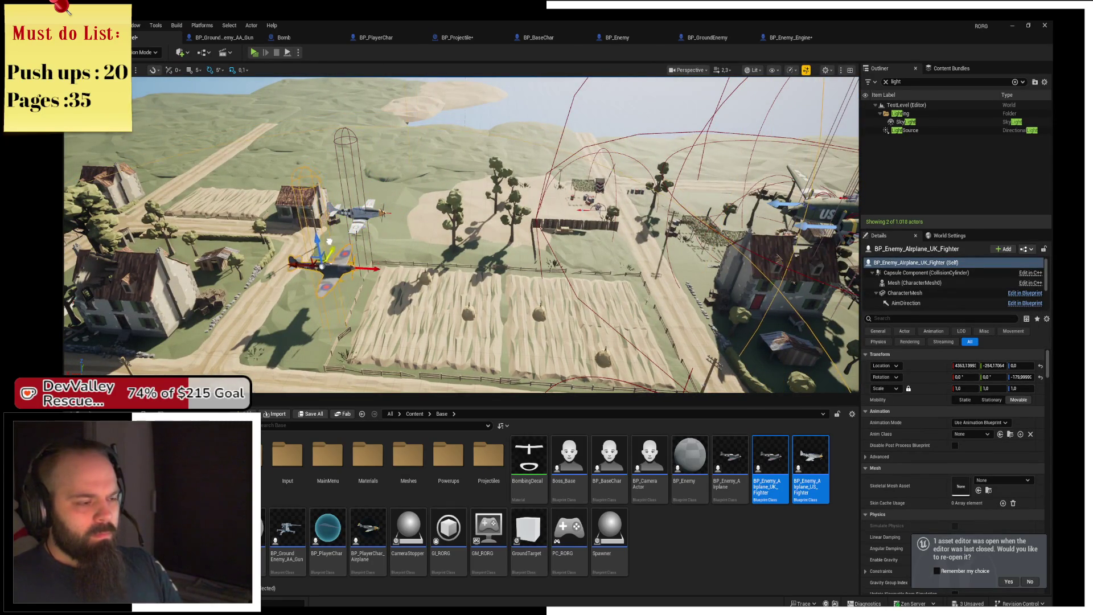
key("f")
- Duplicate the US and UK fighters, place the copies further left, then start play-testing
left_click(620, 277)
mouse_move(620, 277)
left_mouse_down()
mouse_move(402, 265)
mouse_move(433, 310)
left_mouse_up()
left_click(402, 265, "ctrl")
key("f")
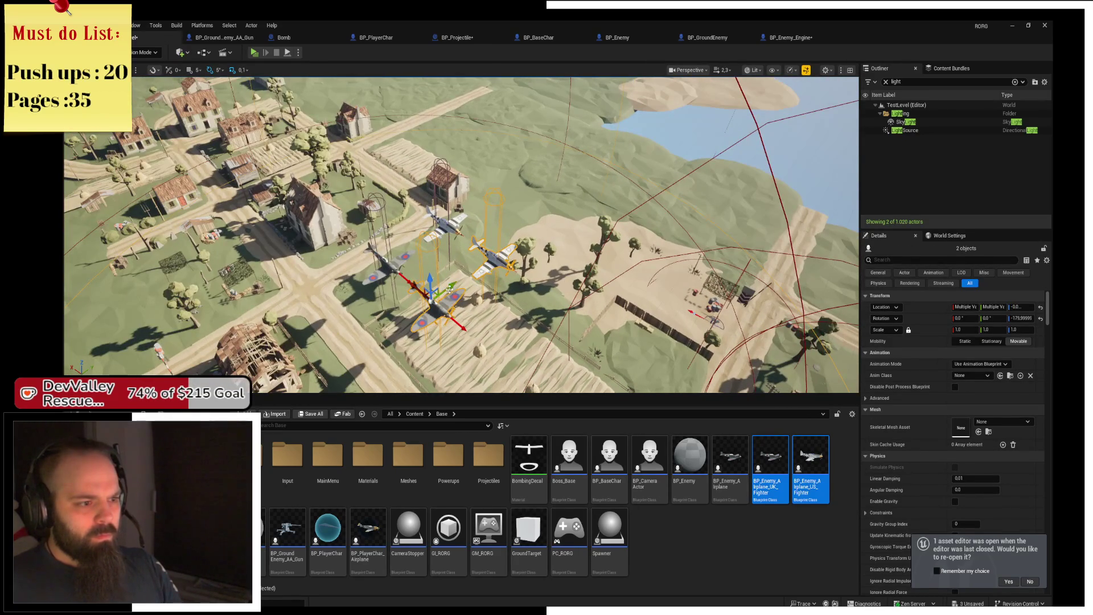
left_click_drag(449, 289, 537, 250)
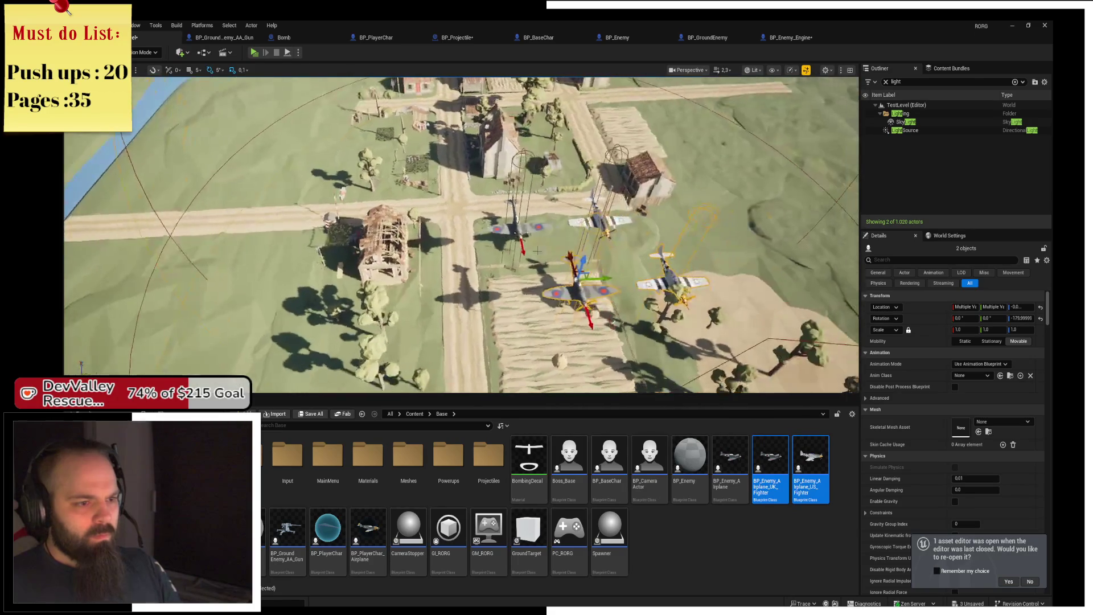
left_click(612, 251)
left_click(613, 219, "ctrl")
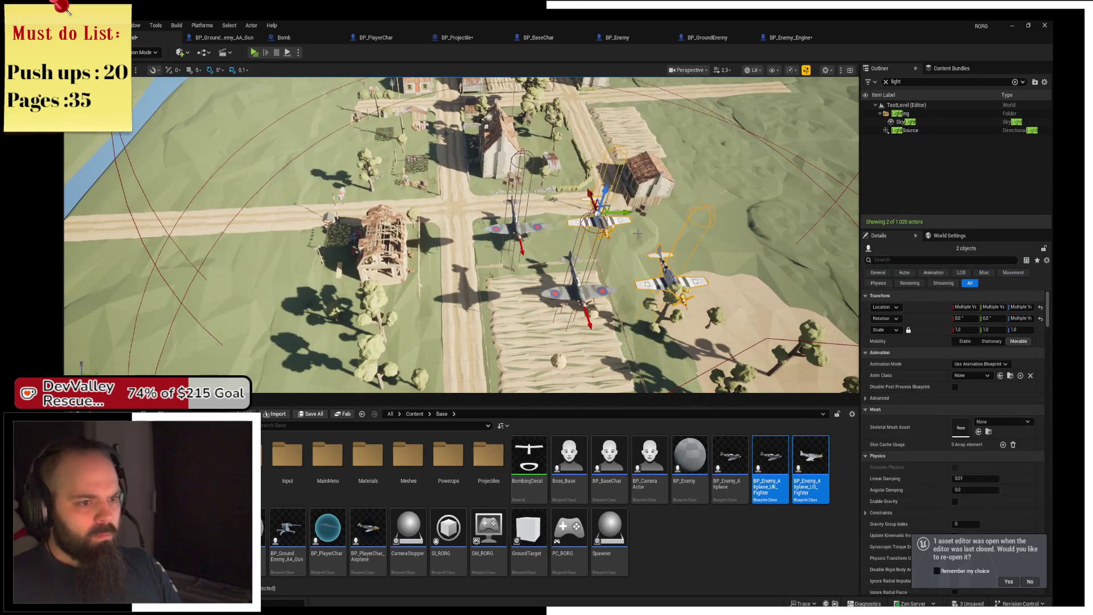
left_click_drag(623, 212, 468, 223)
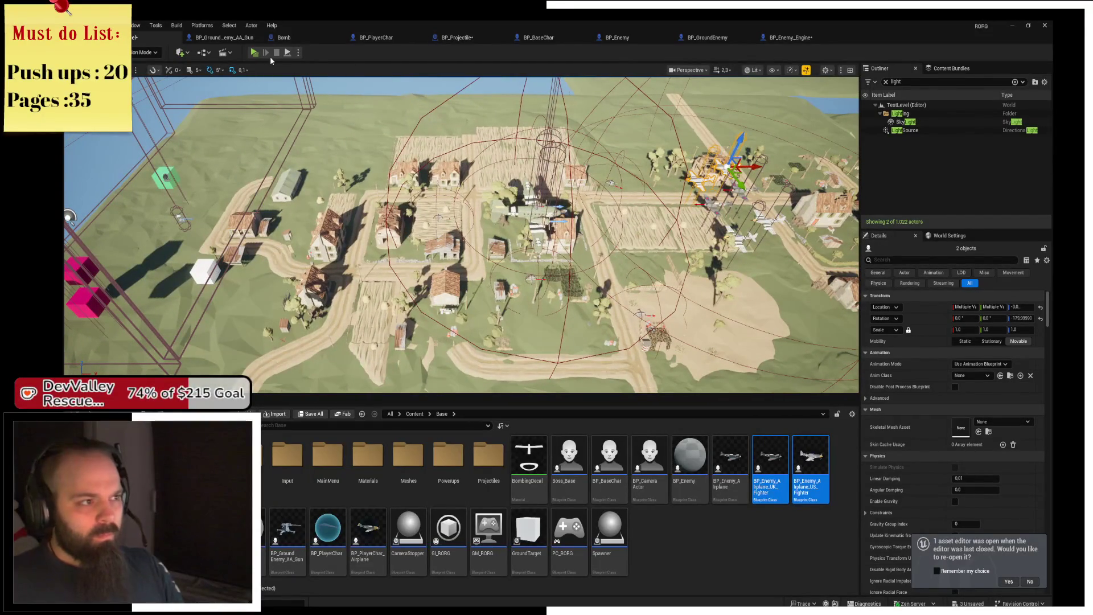
left_click(259, 54)
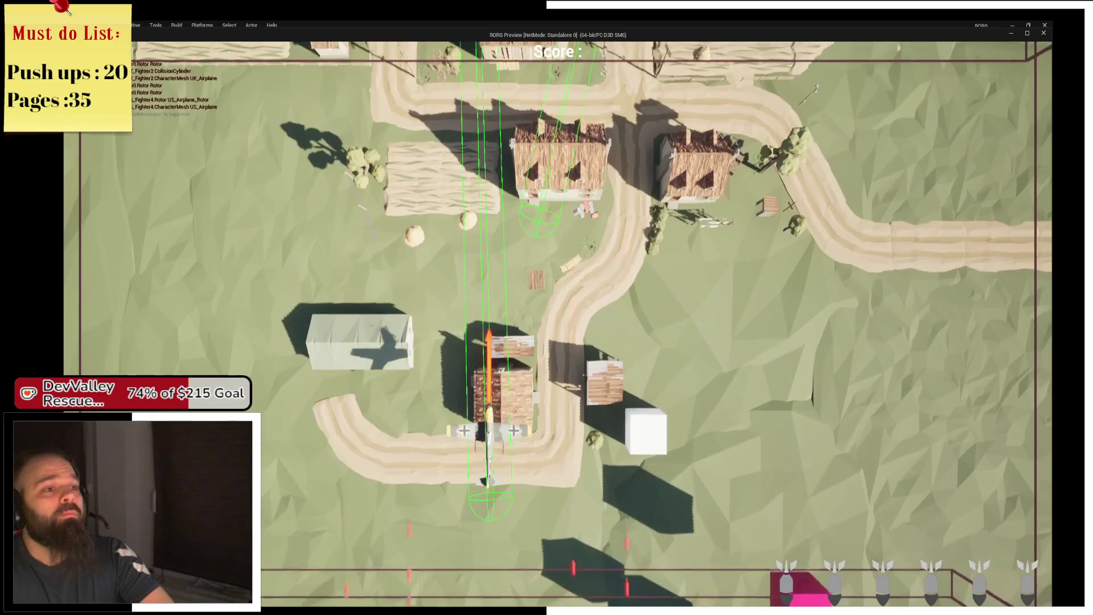
- Steer the plane right, left and up toward the enemies, shoot them, then exit play
key("d")
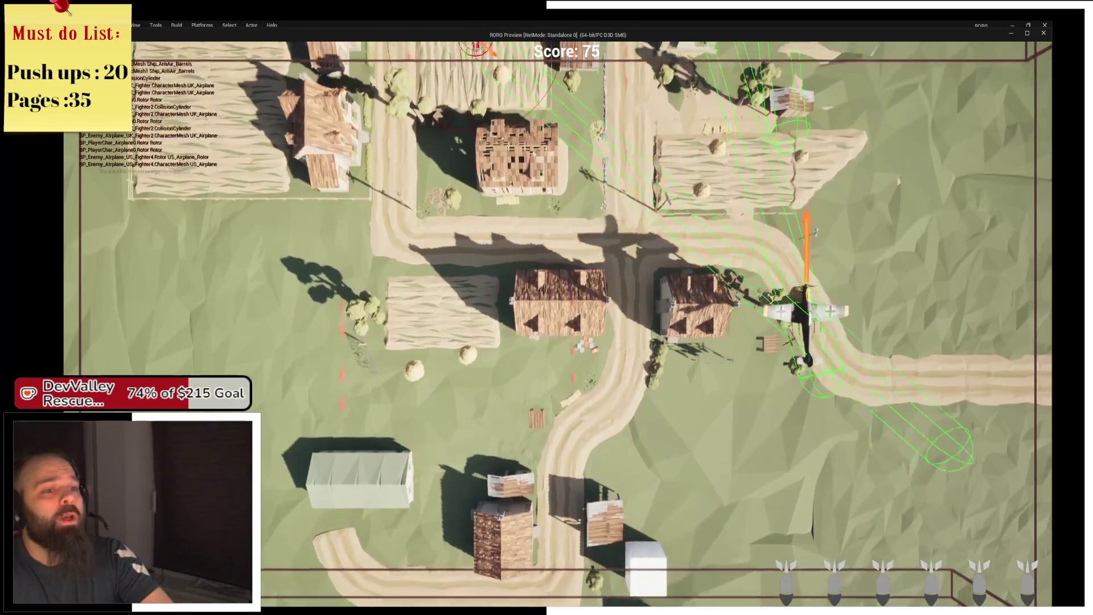
key("d")
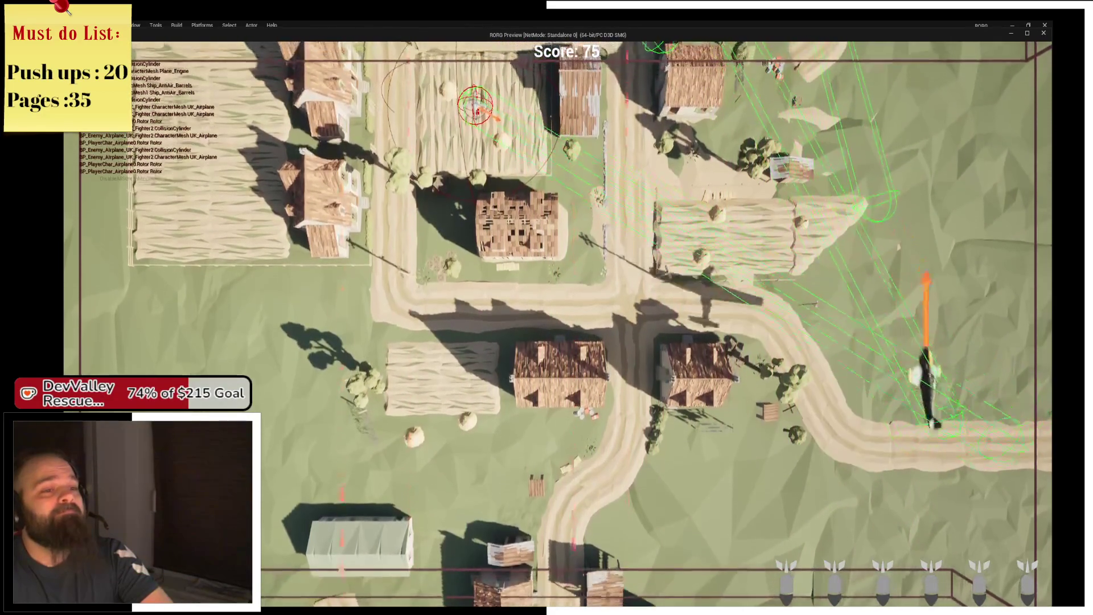
key("a")
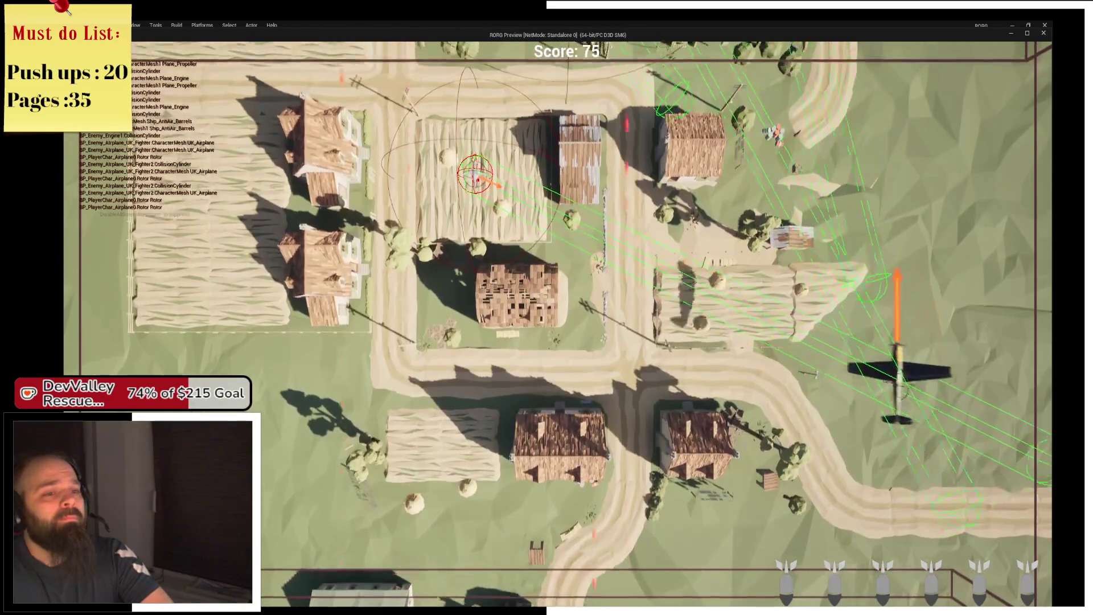
key("a")
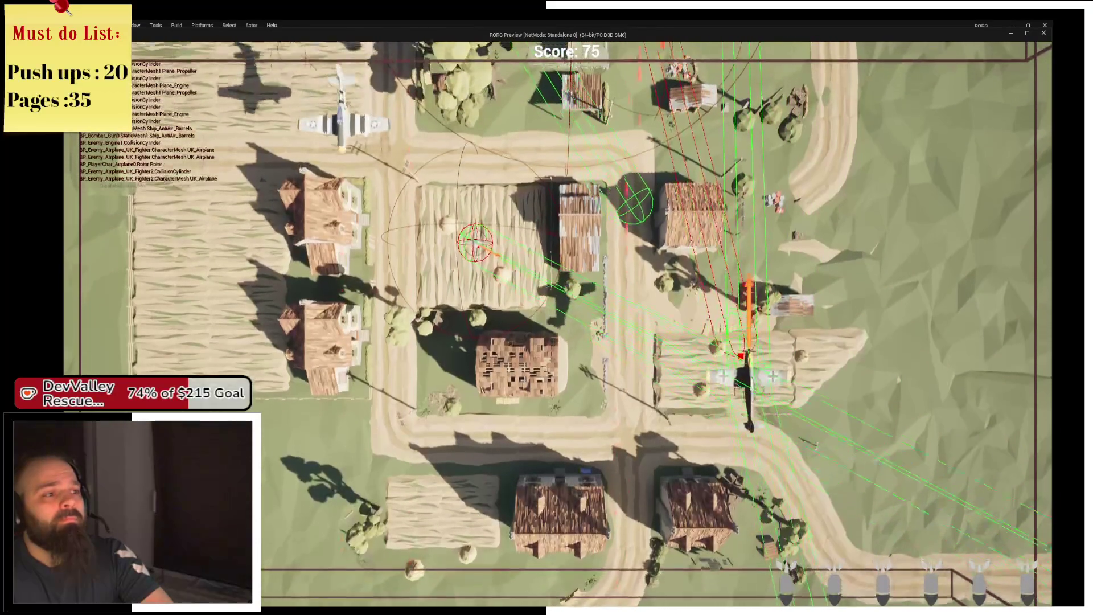
key("w")
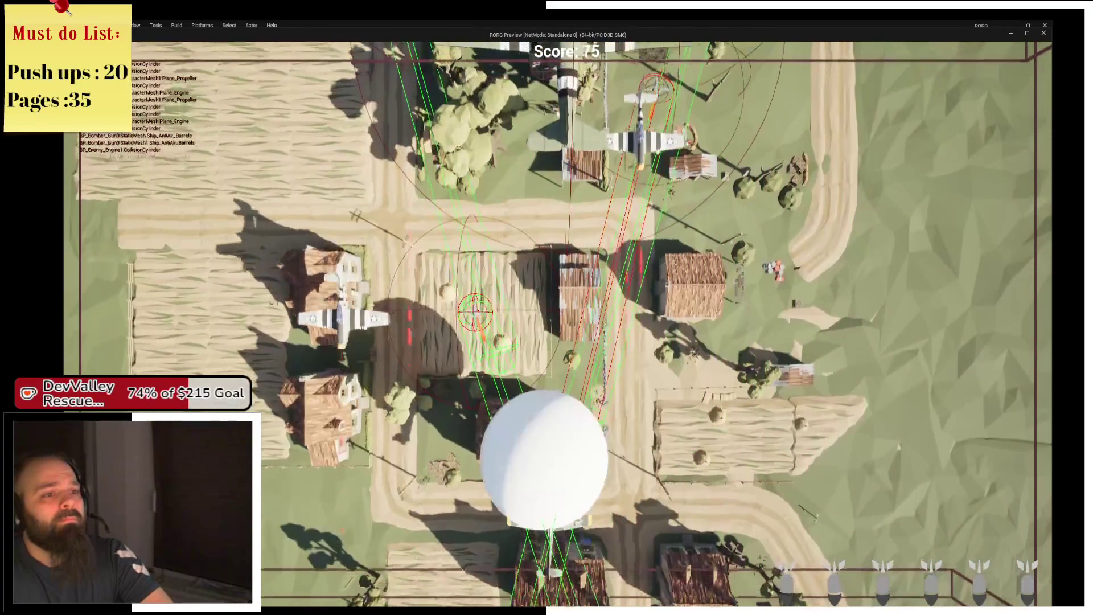
key("space")
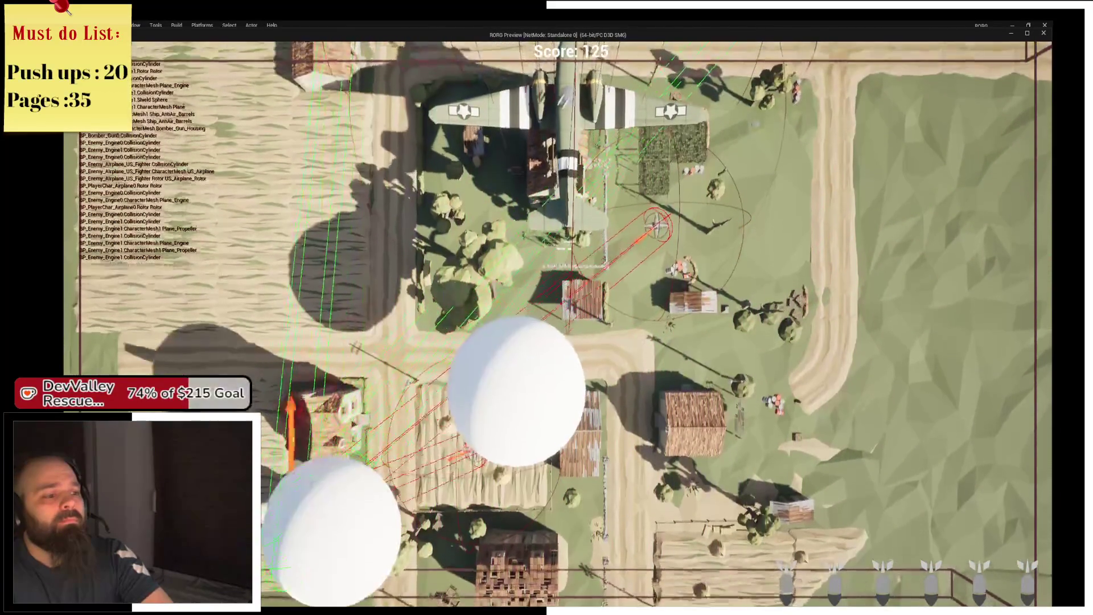
key("w")
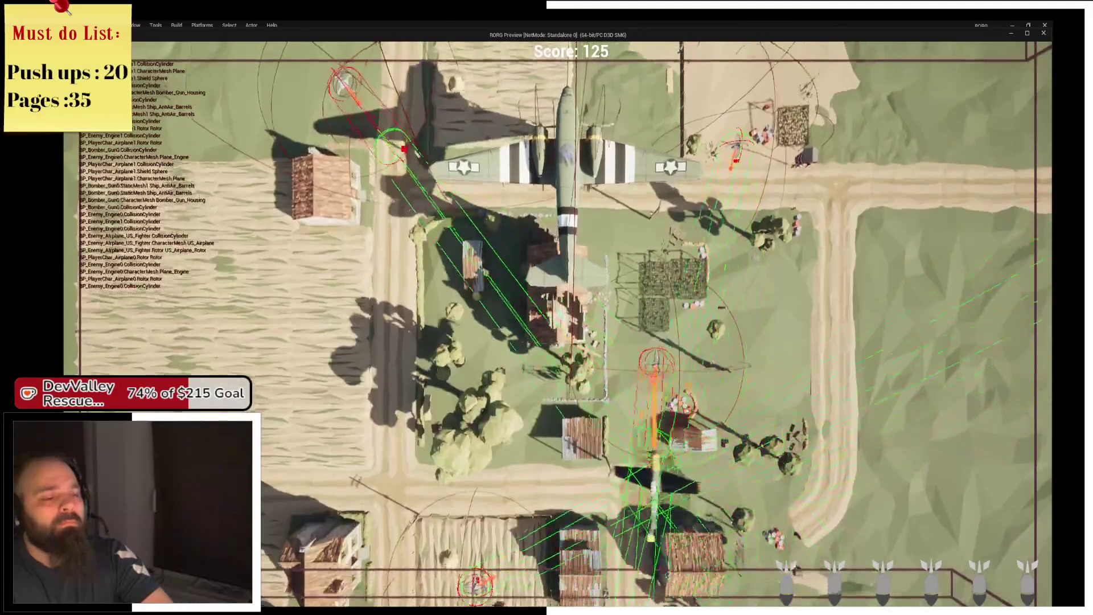
key("Escape")
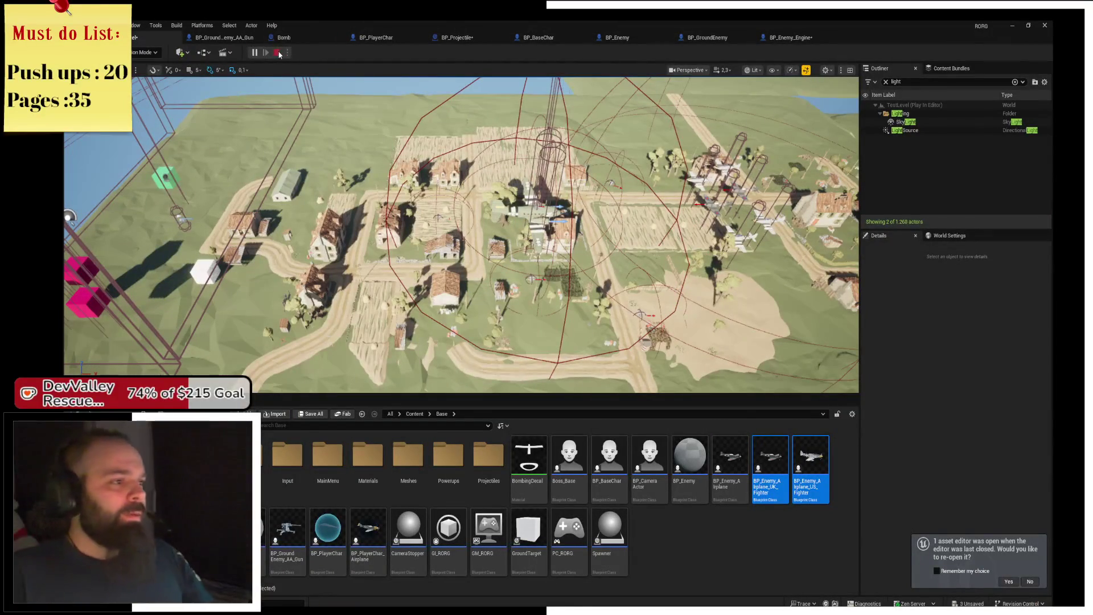
- Open the BP_Projectile event graph and pan to the Component Begin Overlap row
left_click(481, 36)
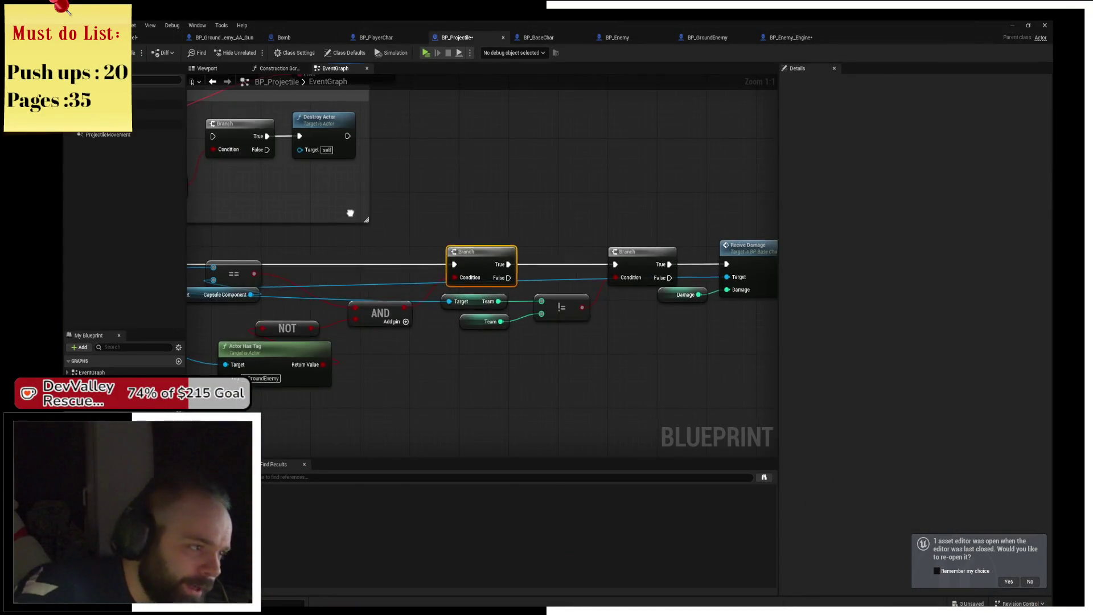
left_click_drag(239, 229, 376, 221)
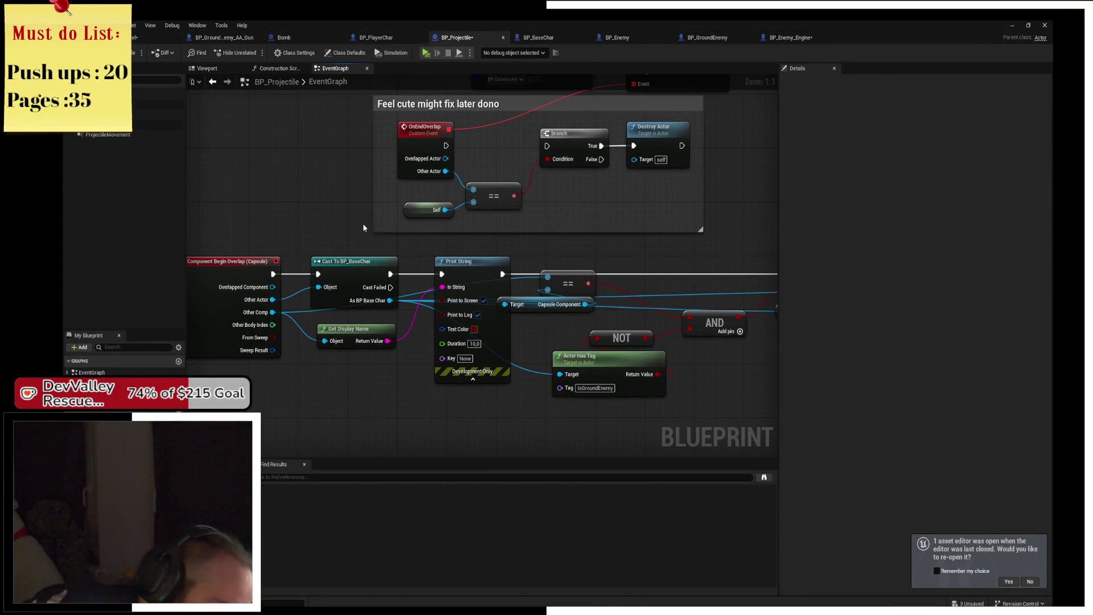
left_click_drag(364, 227, 349, 312)
left_click_drag(502, 268, 360, 190)
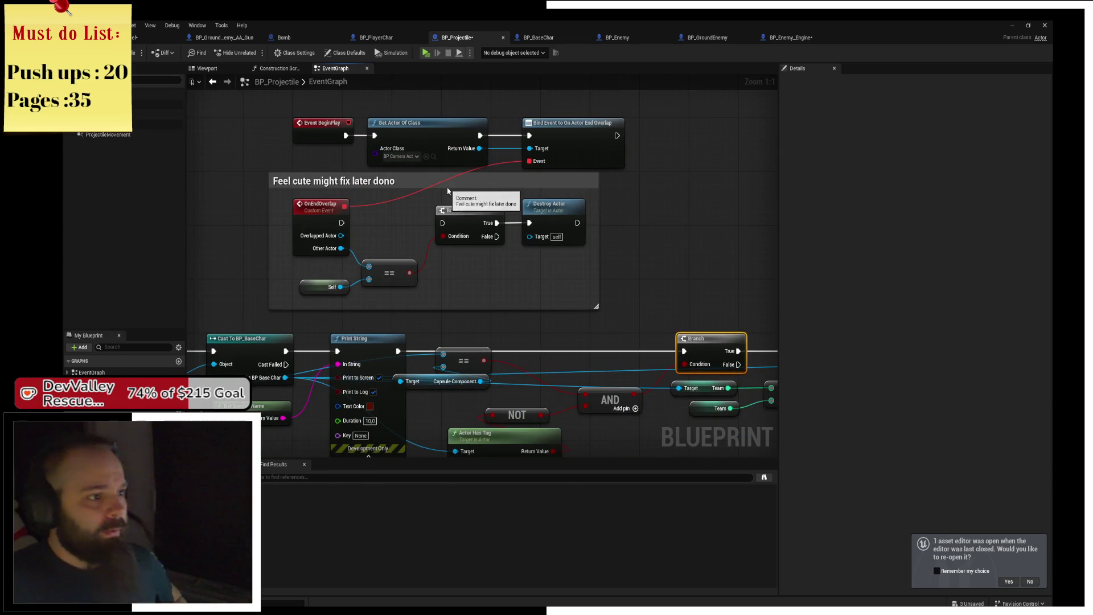
mouse_move(246, 375)
left_mouse_down()
mouse_move(438, 277)
mouse_move(429, 312)
left_mouse_up()
- Add an Event Tick node and move it into open space below the overlap chain
right_click(429, 312)
type("Evem")
key("BackSpace")
type("nt tick")
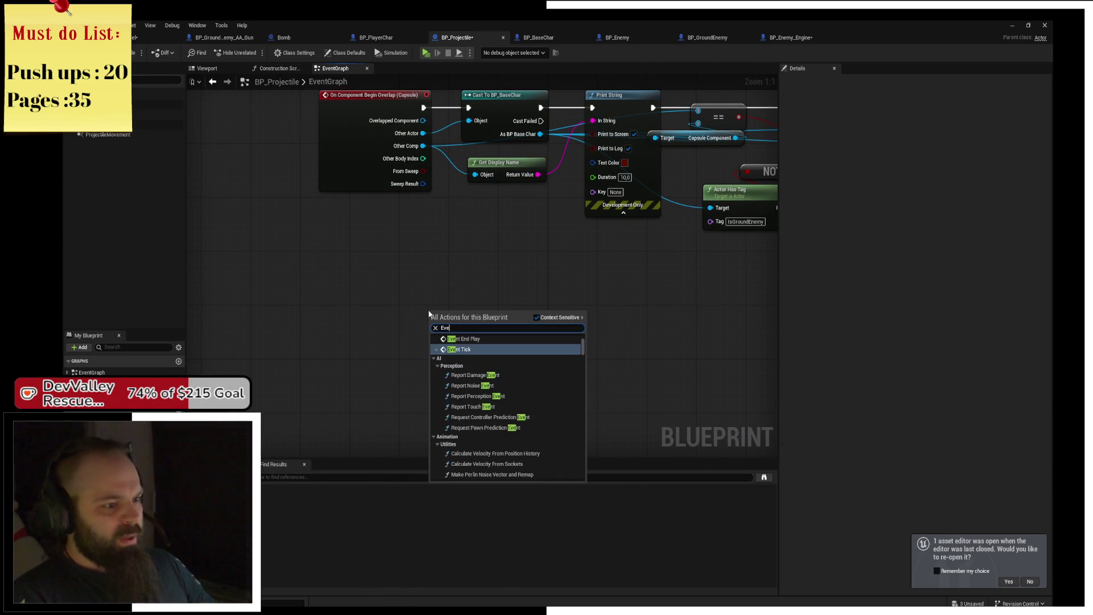
key("Return")
left_click_drag(429, 310, 315, 283)
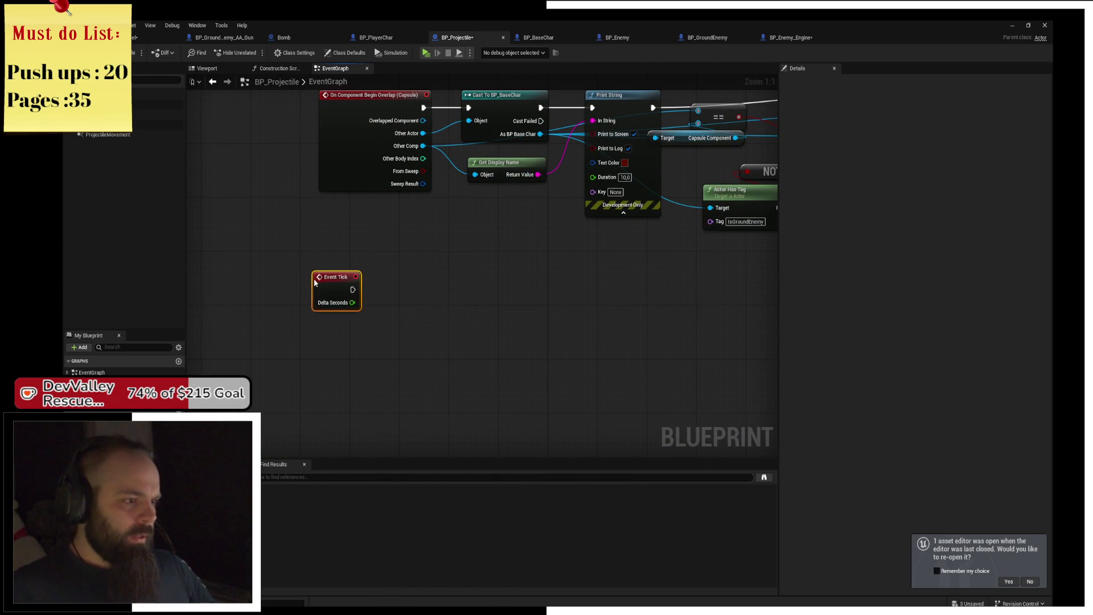
scroll(326, 285, "up", 4)
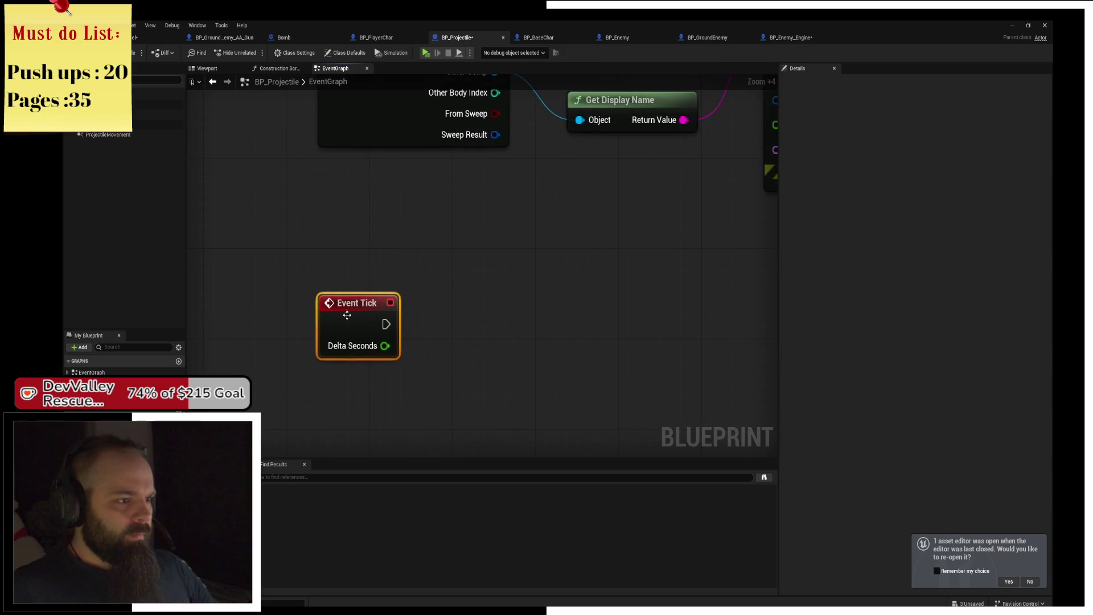
scroll(430, 295, "down", 2)
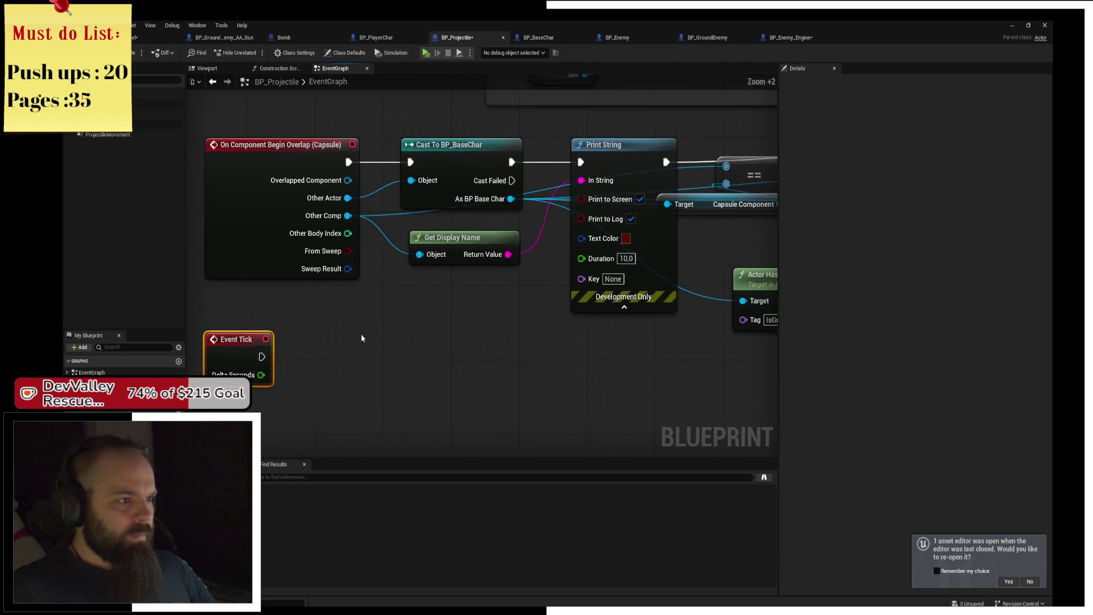
mouse_move(444, 303)
left_mouse_down()
mouse_move(355, 409)
mouse_move(461, 247)
mouse_move(415, 319)
left_mouse_up()
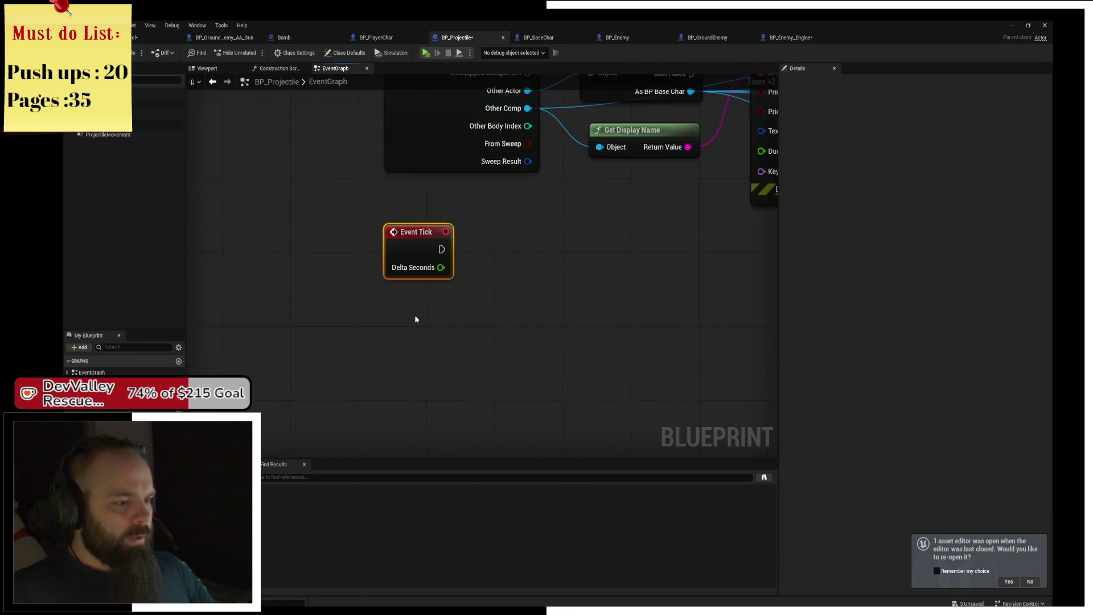
right_click(402, 327)
- Add a Get Owner node below the Event Tick
type("get owne")
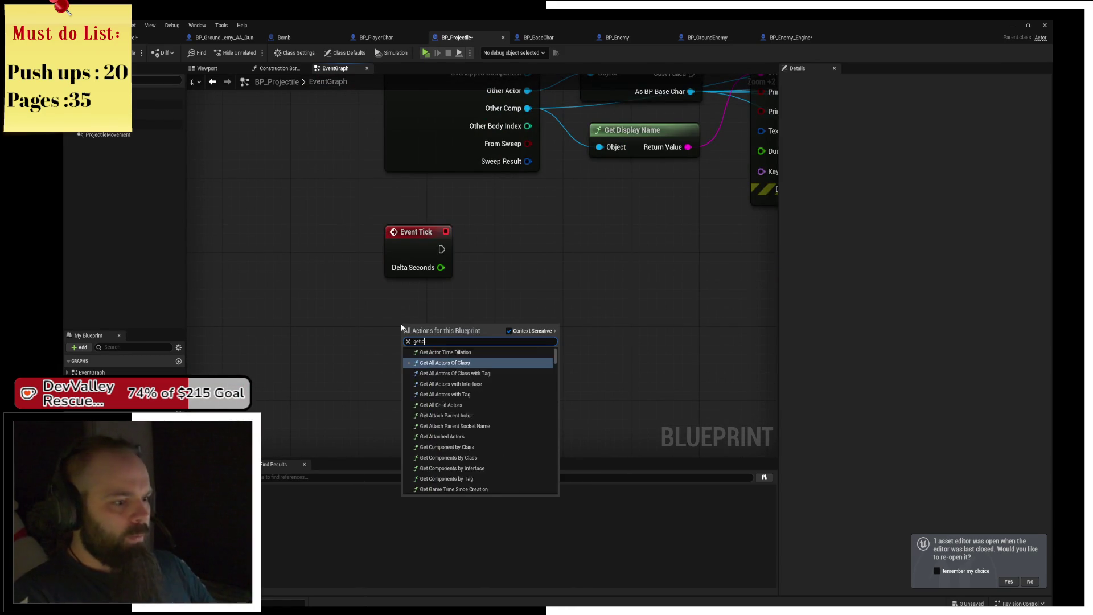
key("Return")
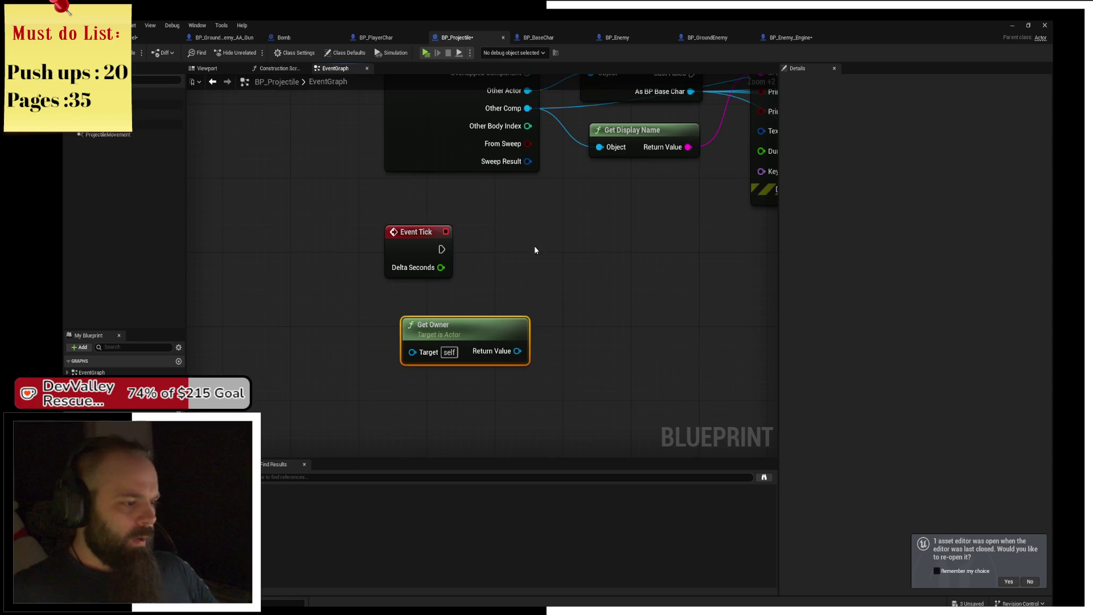
scroll(535, 250, "down", 3)
mouse_move(527, 316)
left_mouse_down()
mouse_move(498, 333)
mouse_move(372, 256)
mouse_move(317, 246)
mouse_move(359, 195)
mouse_move(256, 194)
mouse_move(415, 195)
mouse_move(642, 169)
mouse_move(522, 290)
left_mouse_up()
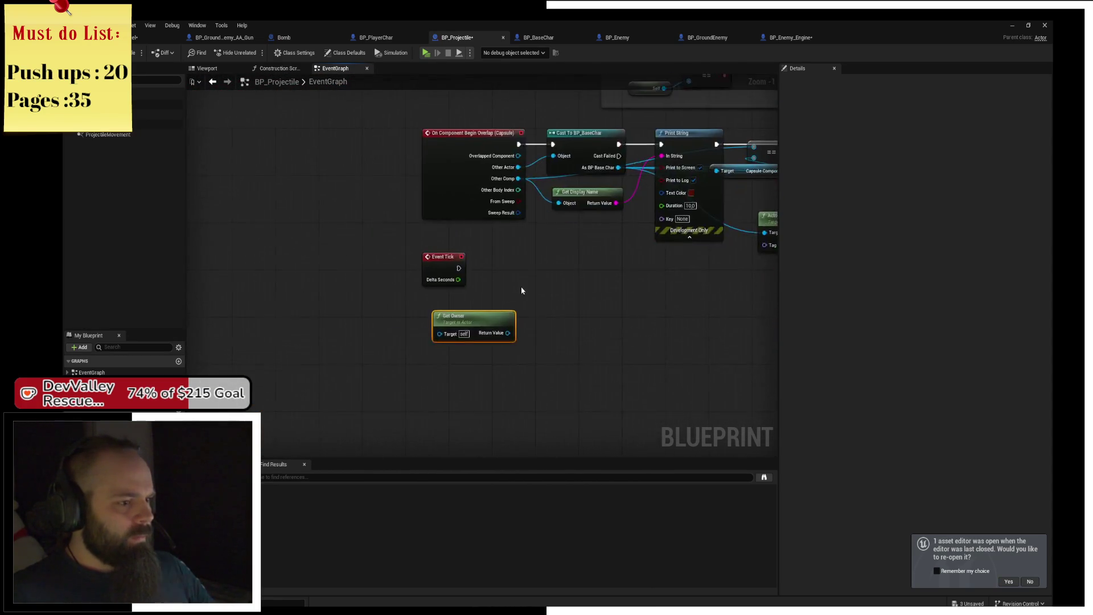
scroll(495, 318, "up", 4)
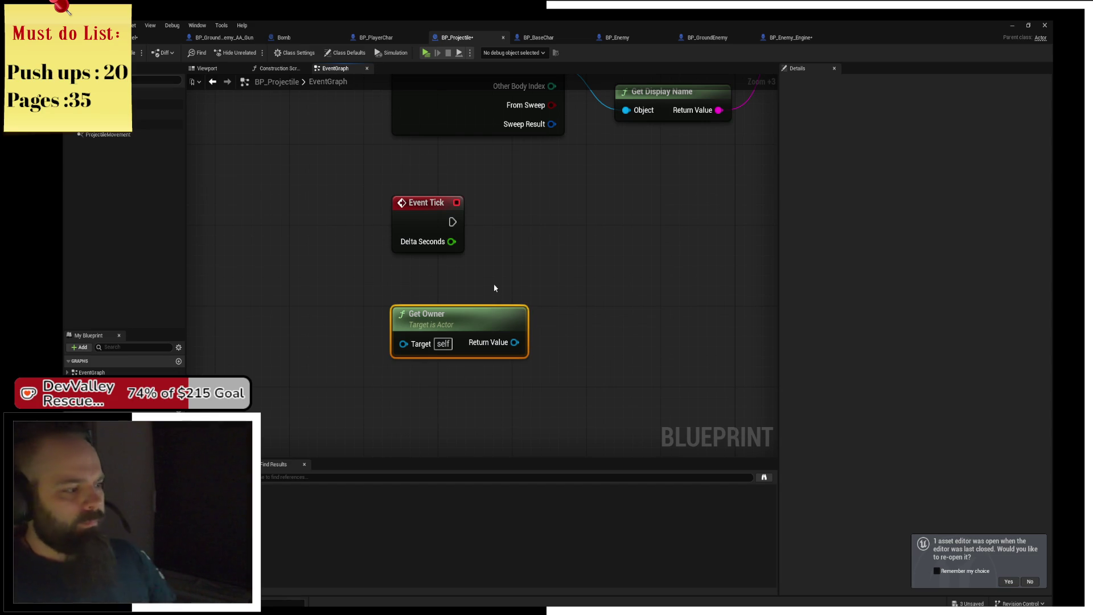
mouse_move(501, 326)
left_mouse_down()
mouse_move(497, 362)
mouse_move(582, 387)
left_mouse_up()
- Add a Get Actor Location node wired to the owner
type("get world")
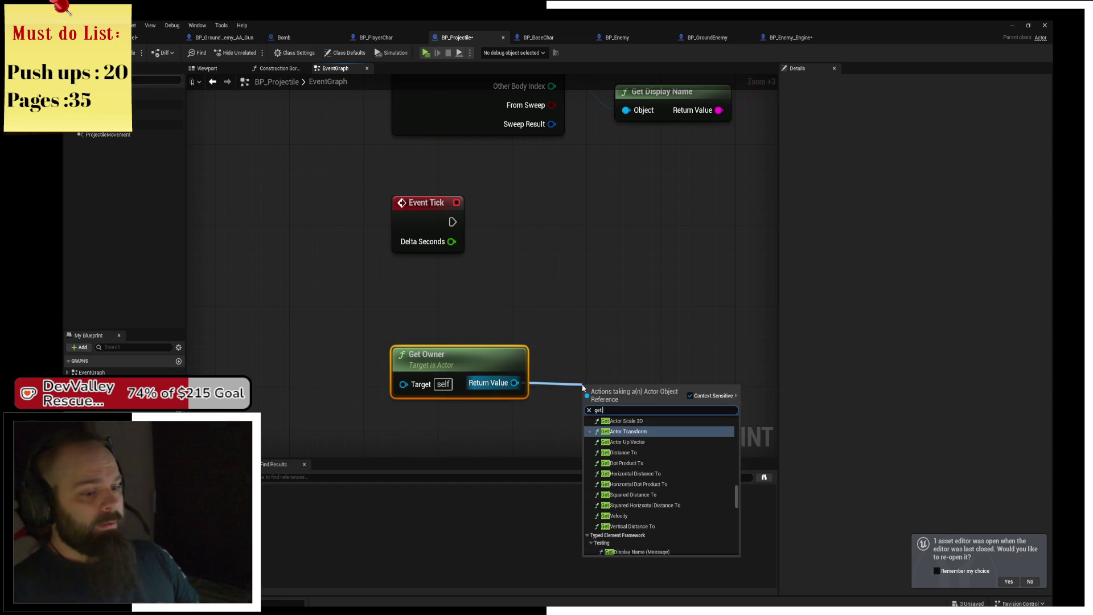
key("BackSpace")
key("BackSpace")
key("BackSpace")
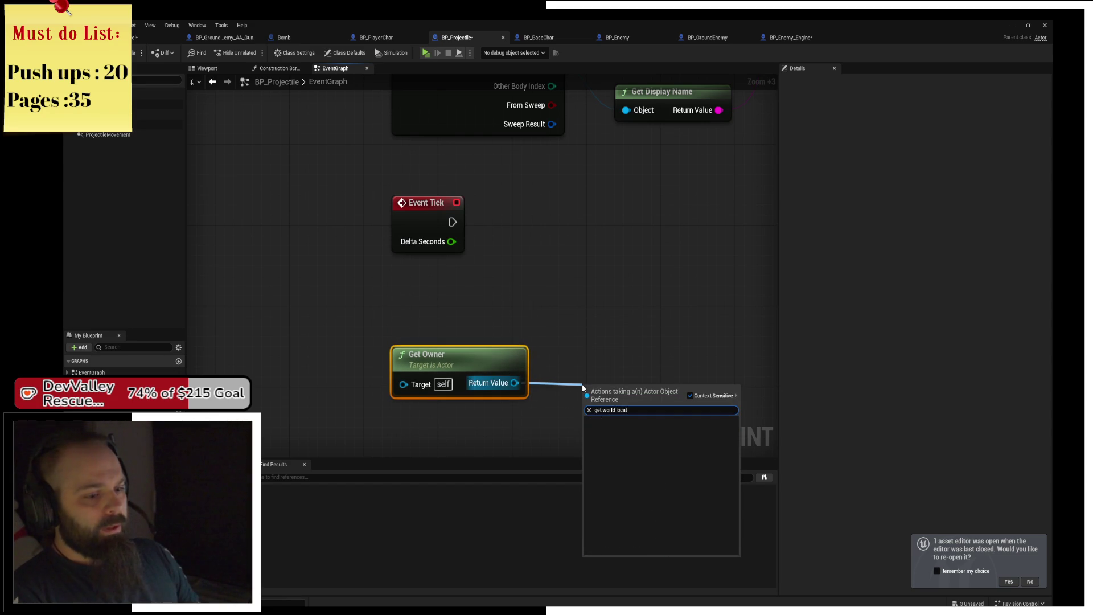
type("actor loc")
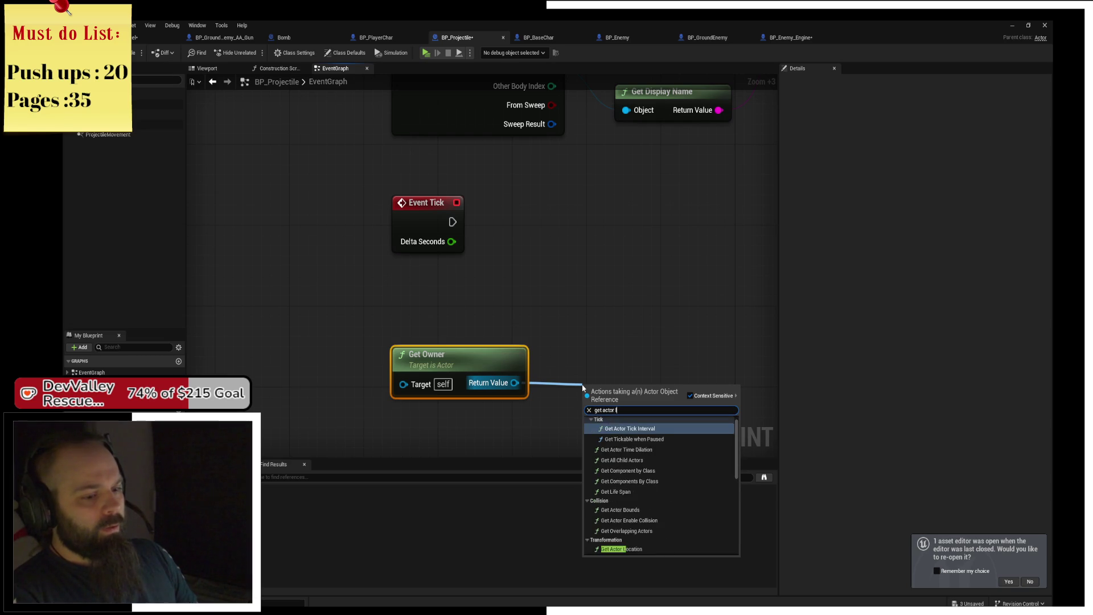
key("Return")
left_click_drag(634, 406, 623, 386)
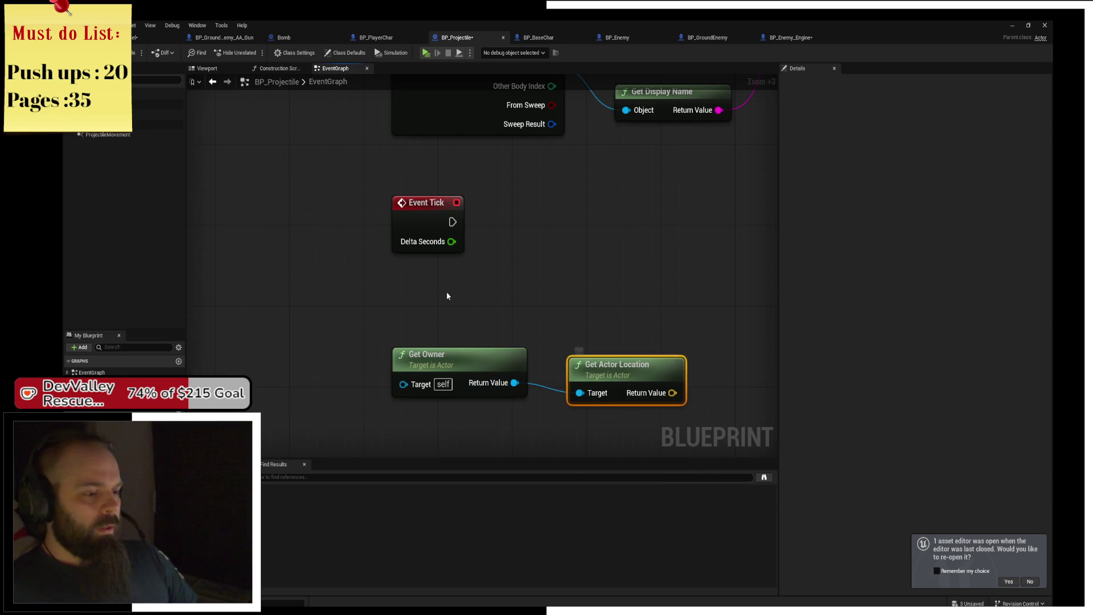
- Add a second Get Actor Location for the projectile itself and arrange the nodes
right_click(446, 294)
type("get actor locat")
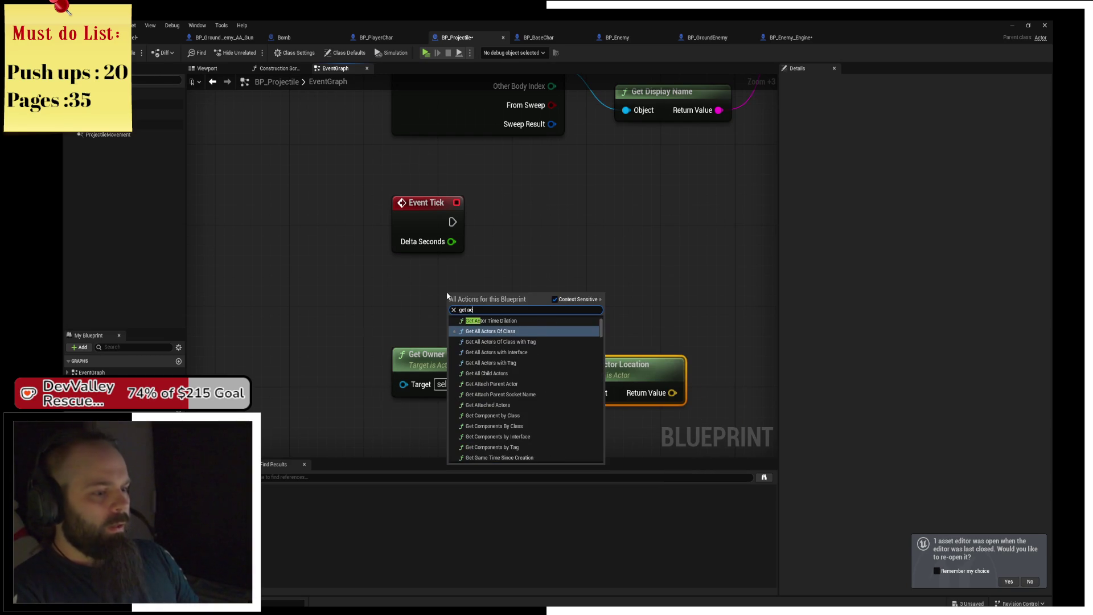
key("Return")
left_click_drag(468, 306, 418, 306)
mouse_move(530, 289)
left_mouse_down()
mouse_move(401, 279)
mouse_move(428, 294)
left_mouse_up()
left_click_drag(464, 353, 440, 346)
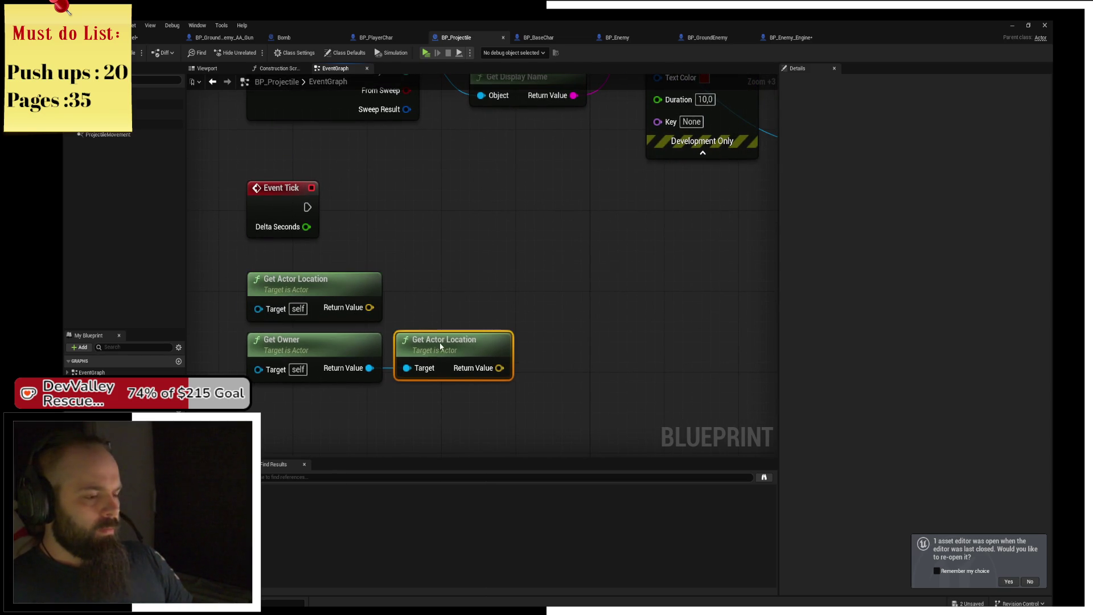
mouse_move(395, 313)
left_mouse_down()
mouse_move(468, 308)
mouse_move(439, 301)
left_mouse_up()
mouse_move(335, 301)
left_mouse_down()
mouse_move(473, 299)
mouse_move(535, 328)
left_mouse_up()
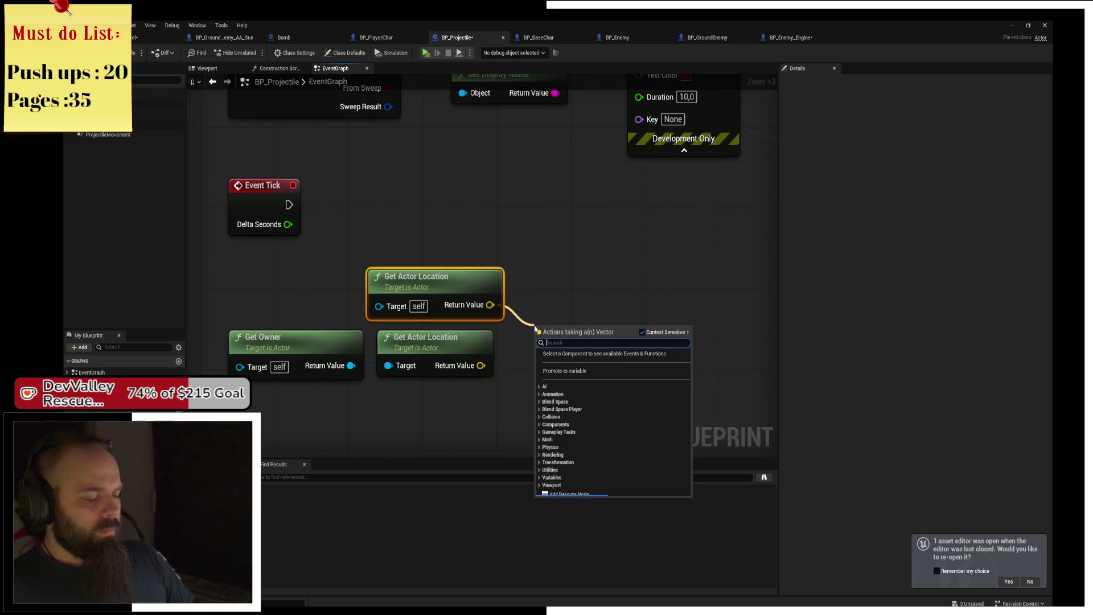
- Add a Distance (Vector) node between the projectile's and owner's locations
type("distance")
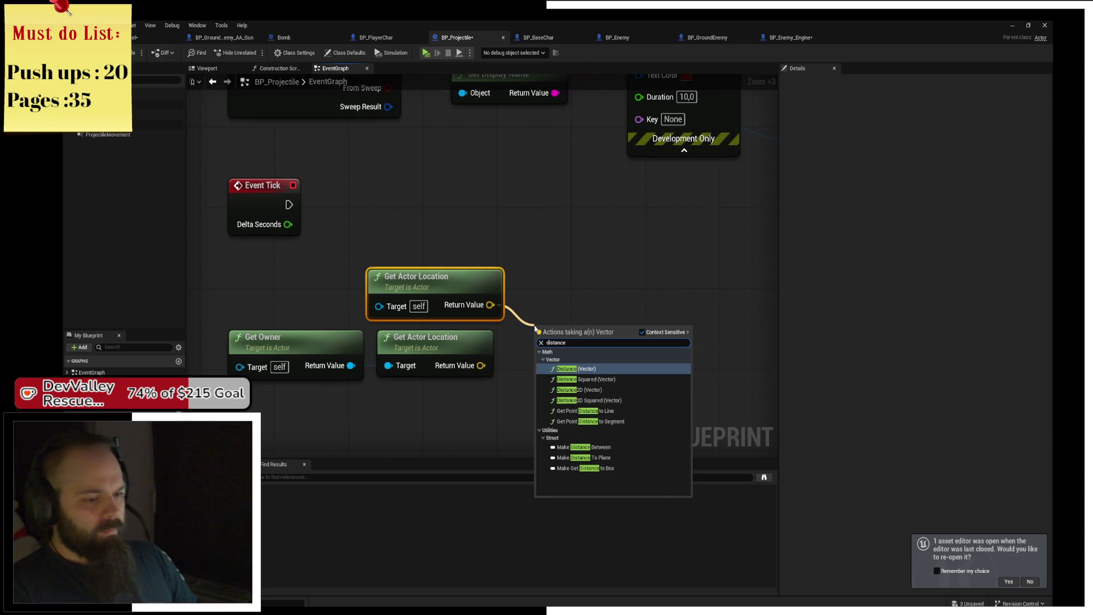
key("Return")
left_click_drag(570, 336, 559, 305)
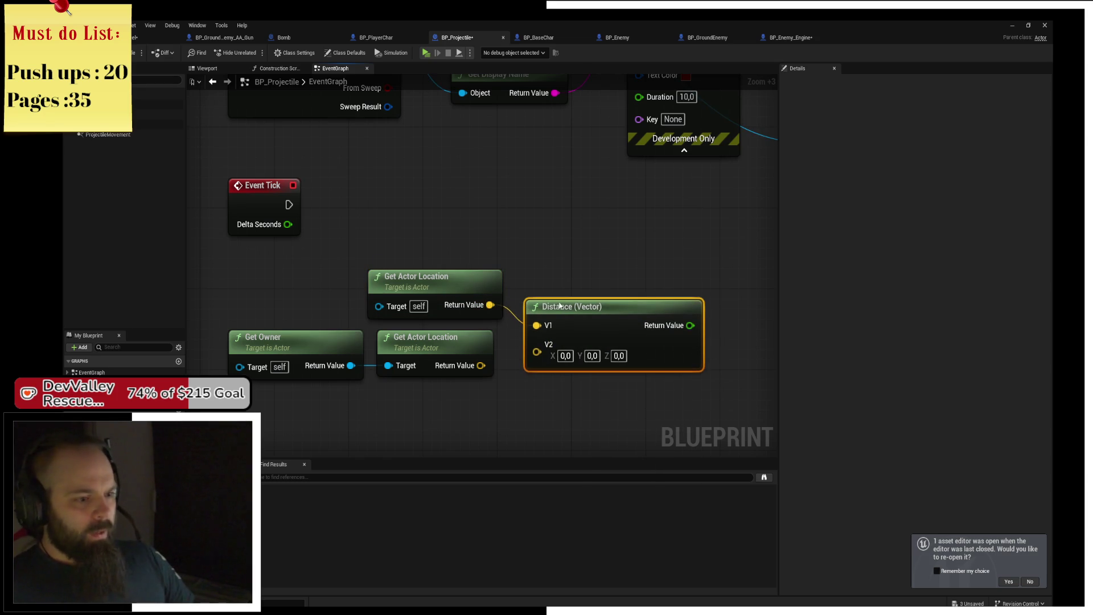
left_click_drag(480, 366, 536, 351)
- Compare the distance with a Greater node set to 500
left_click_drag(665, 294, 669, 289)
type(">")
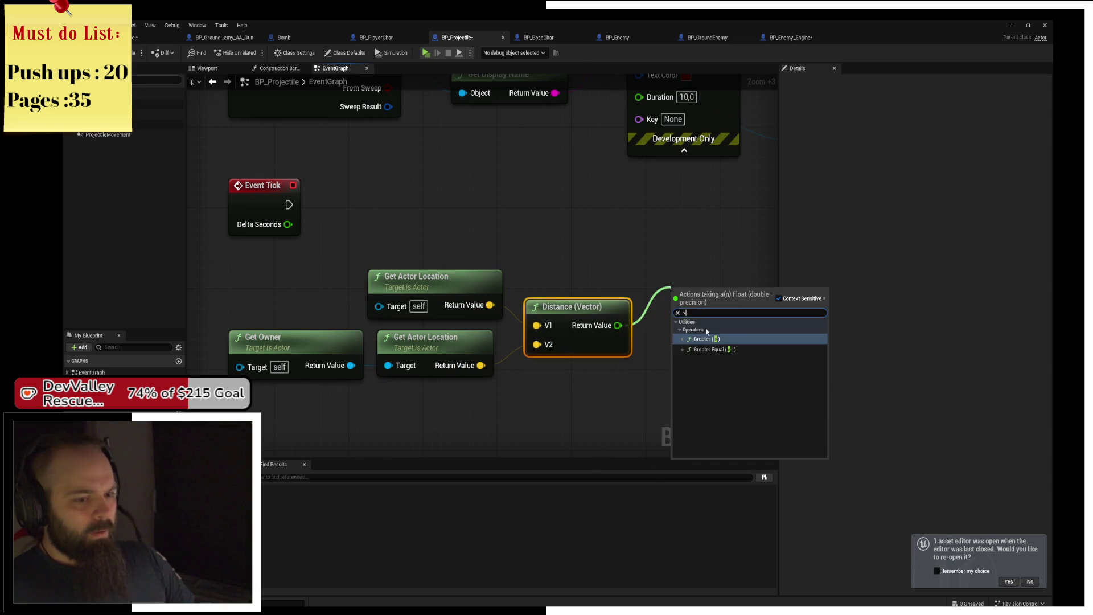
left_click(716, 339)
type("500")
- Add a Branch node driven by the greater-than-500 result
left_click_drag(742, 298, 699, 318)
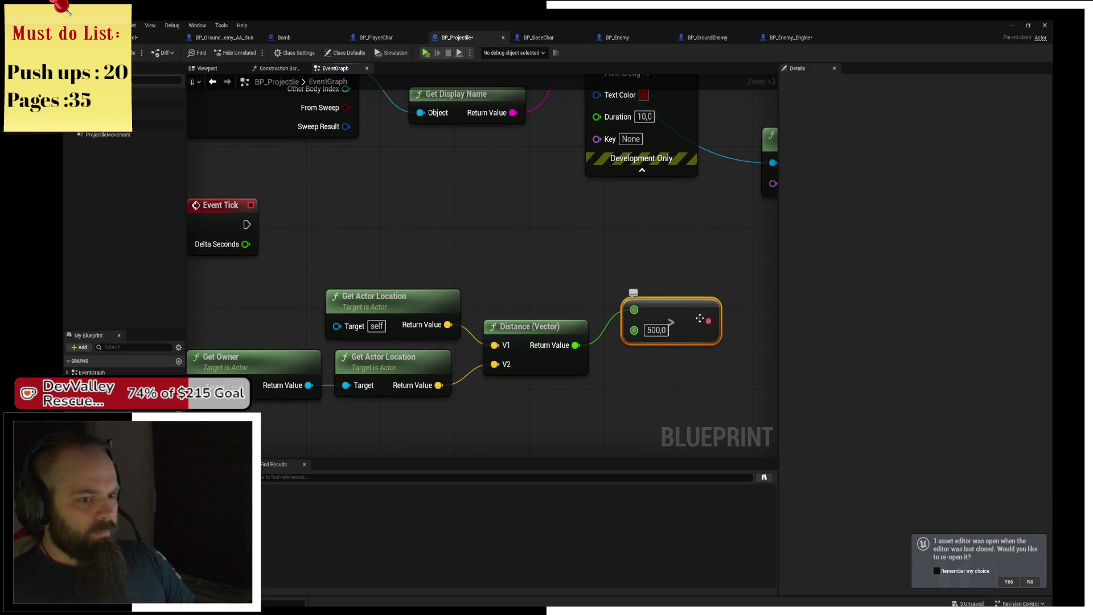
left_click_drag(746, 259, 745, 257)
left_click(714, 271)
left_click_drag(707, 321, 739, 276)
left_click(643, 276)
left_click_drag(696, 324, 666, 353)
key("b")
left_click_drag(731, 300, 732, 300)
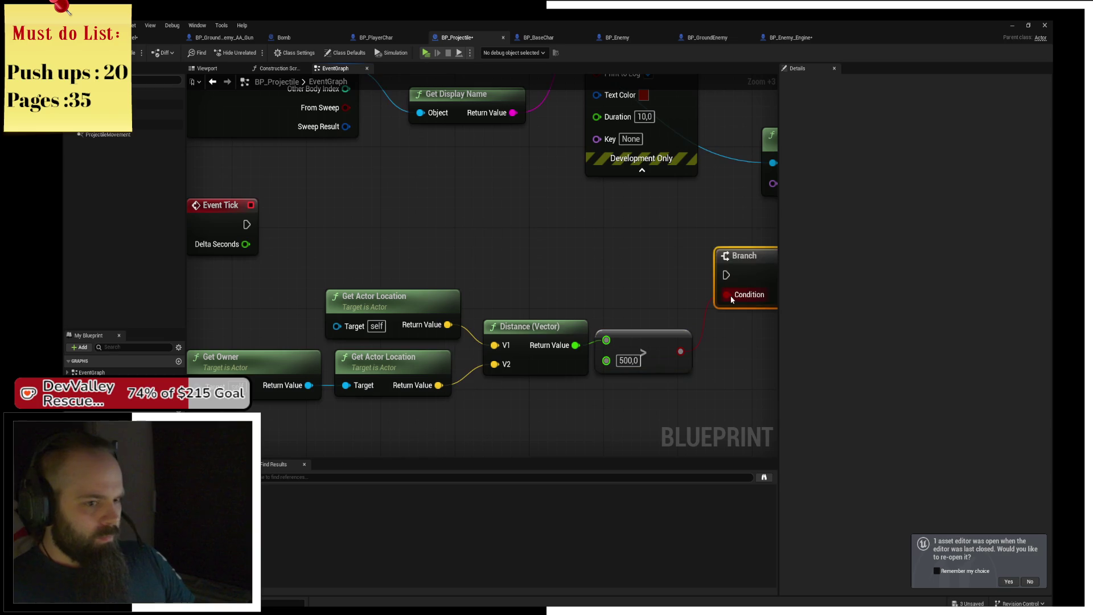
- Connect Event Tick to the Branch, add Destroy Actor on True, and start a play test
mouse_move(262, 228)
left_mouse_down()
mouse_move(724, 276)
mouse_move(723, 208)
mouse_move(592, 254)
left_mouse_up()
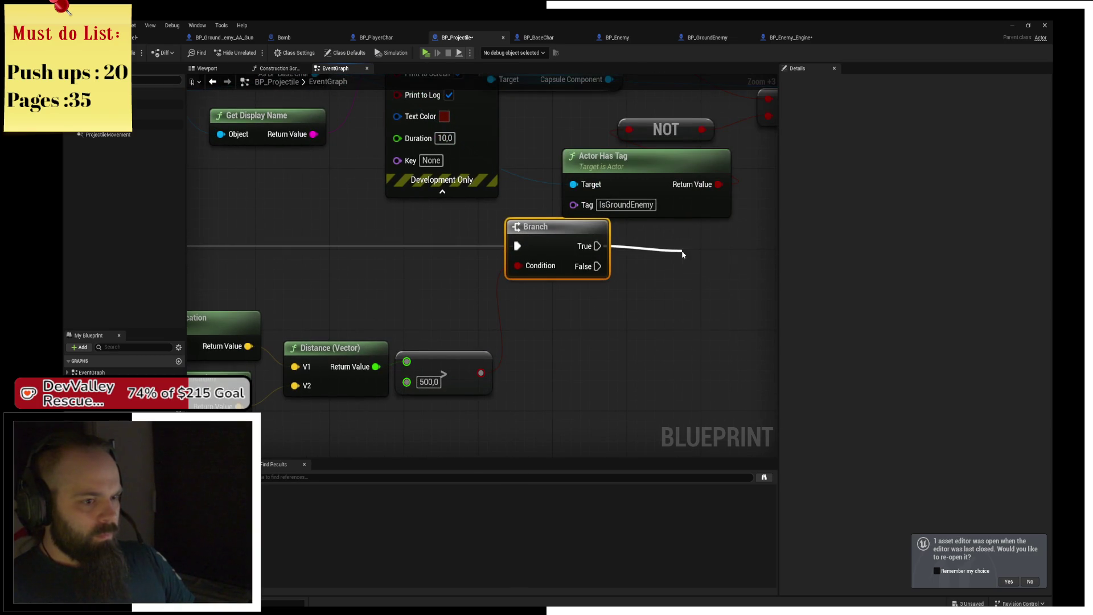
left_click_drag(682, 254, 683, 254)
key("Escape")
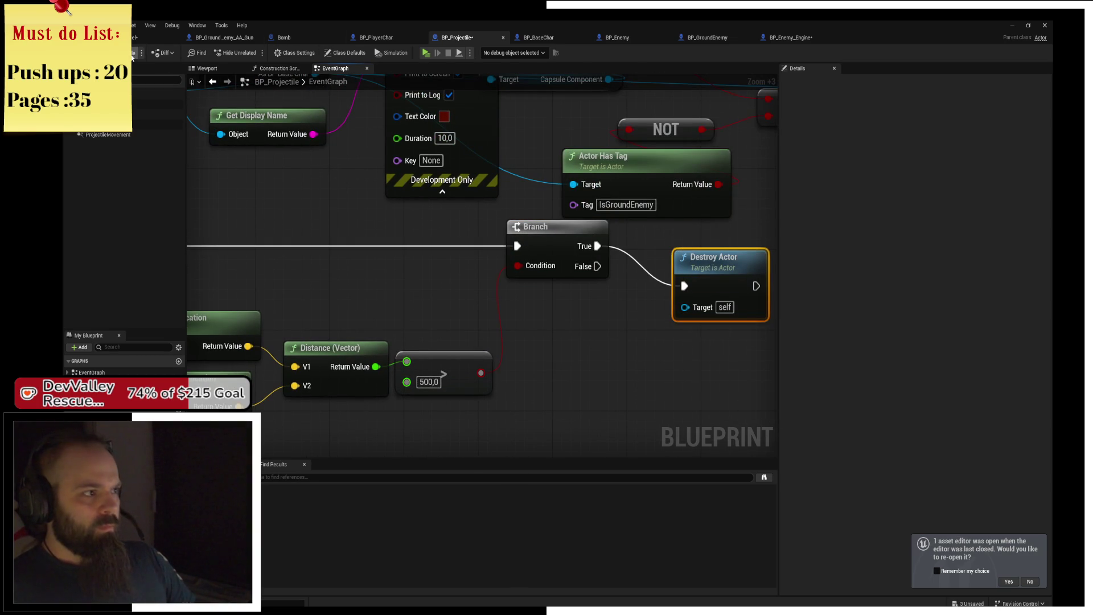
key("alt+p")
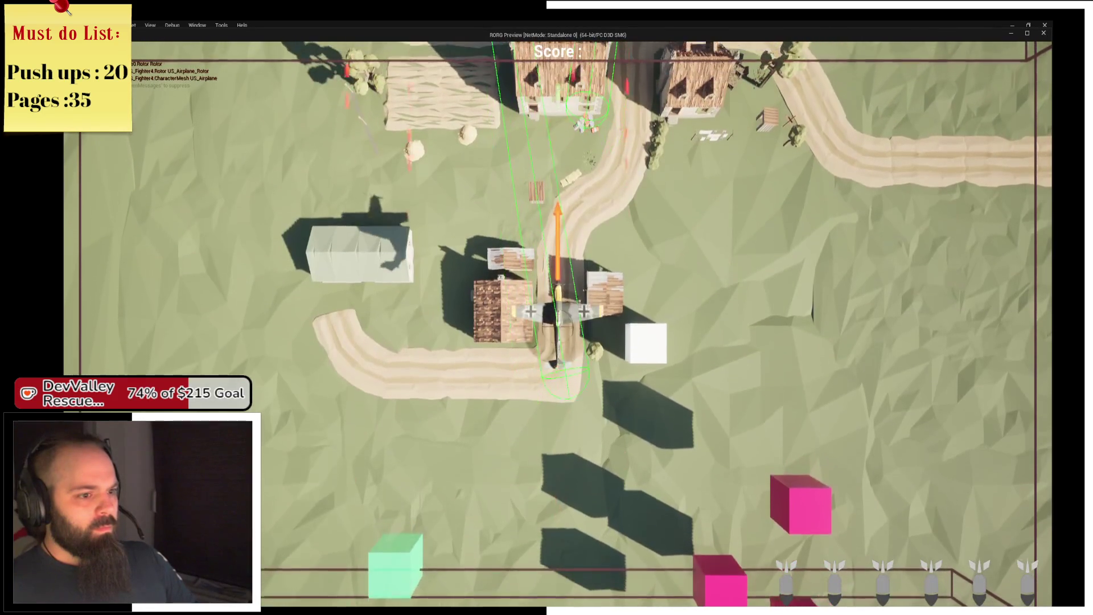
- Fly the plane left and forward up the map, then switch back to the blueprint editor
key("a")
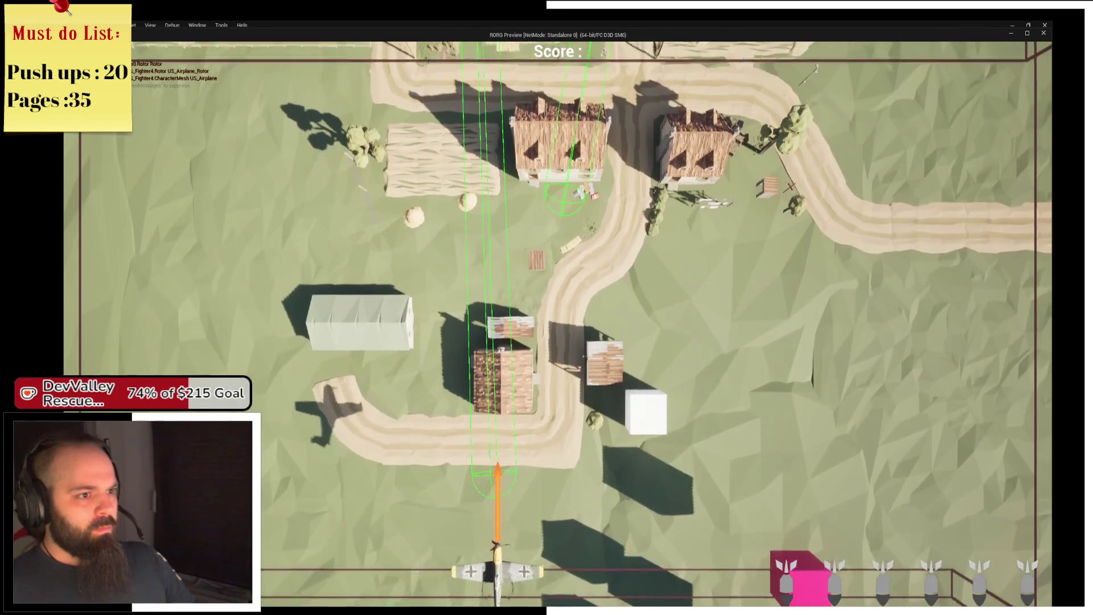
key("w")
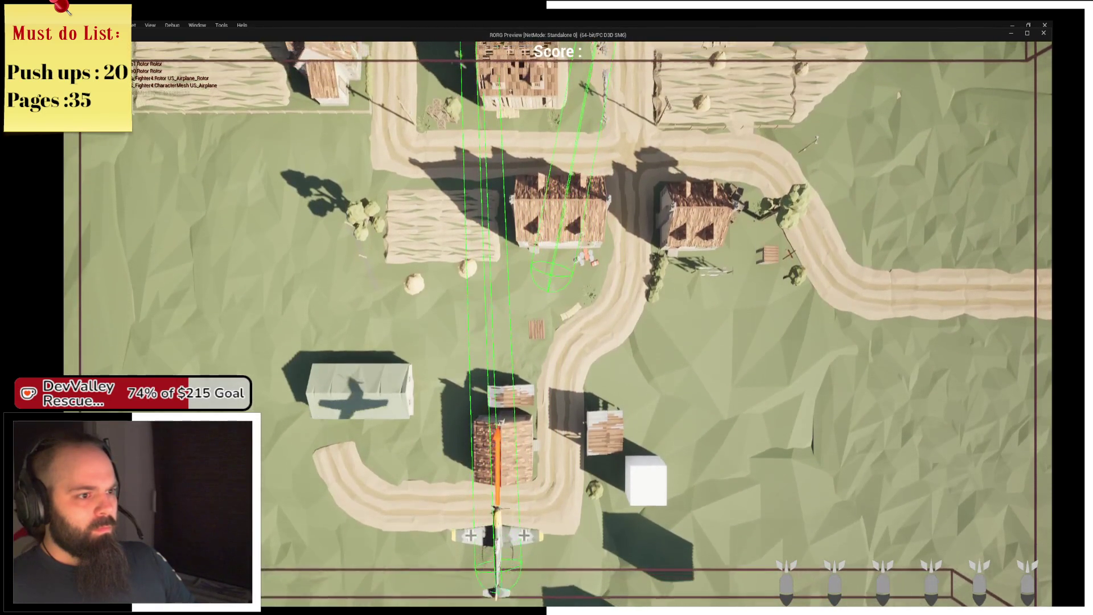
key("w")
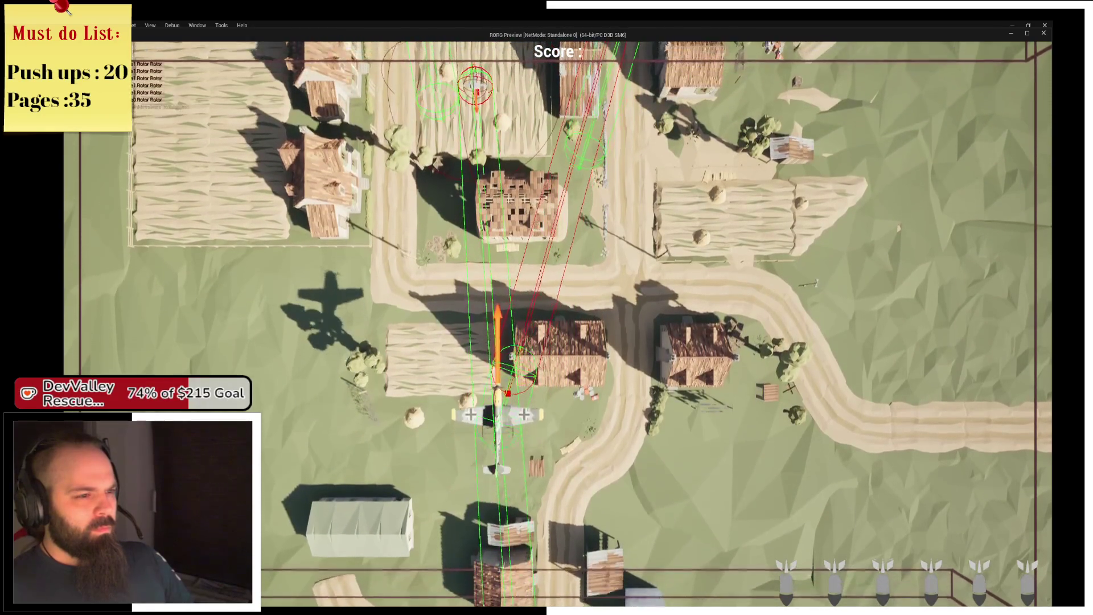
key("alt+Tab")
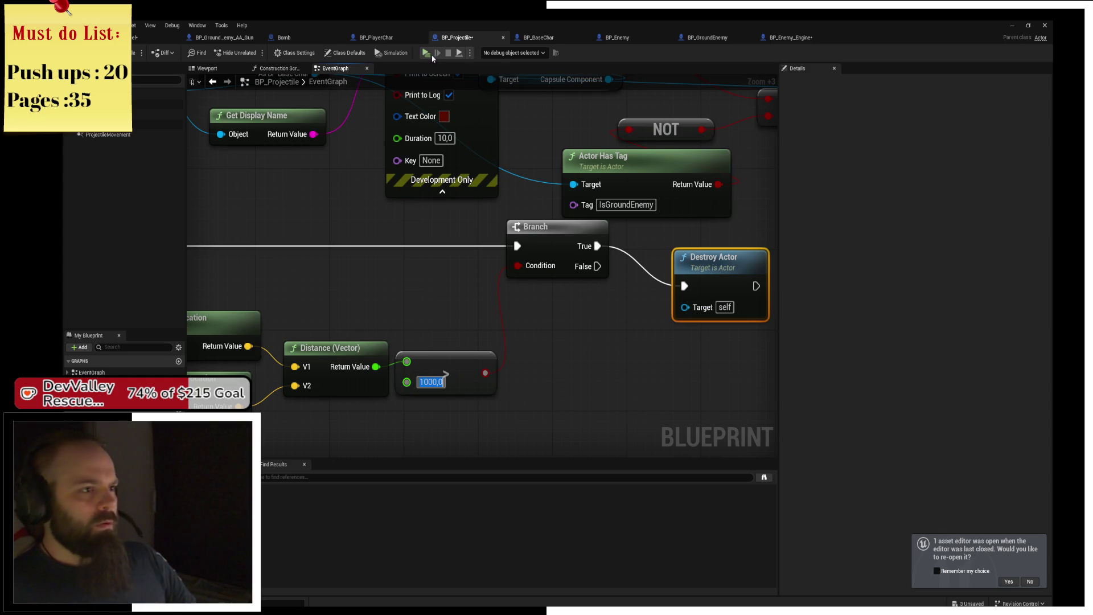
- Back in the running game, weave the plane left and right up the map to hit targets for points
key("alt+Tab")
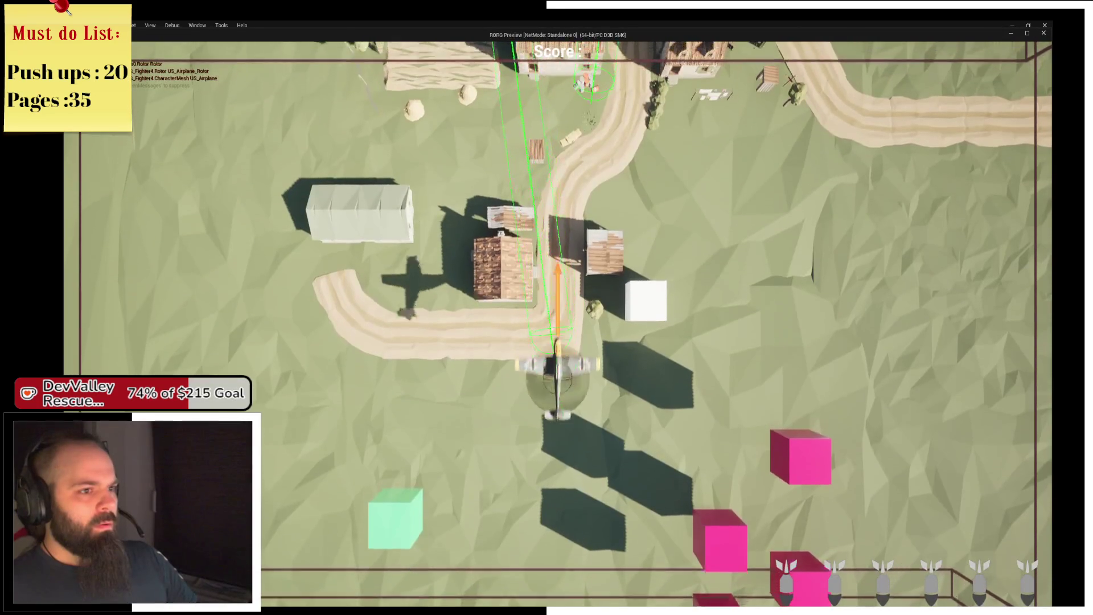
key("a")
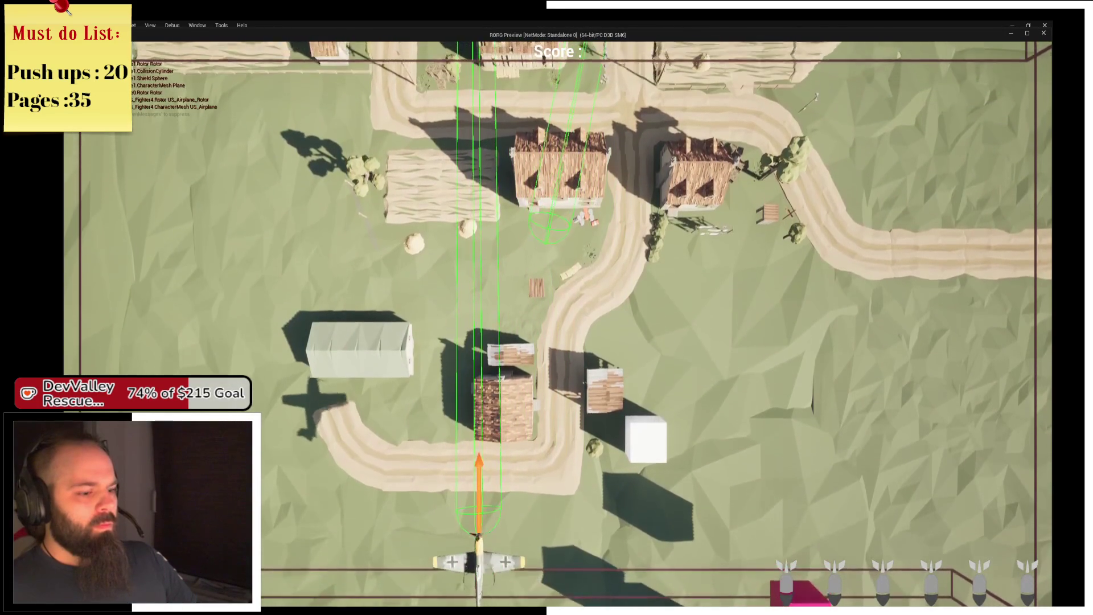
key("d")
key("a")
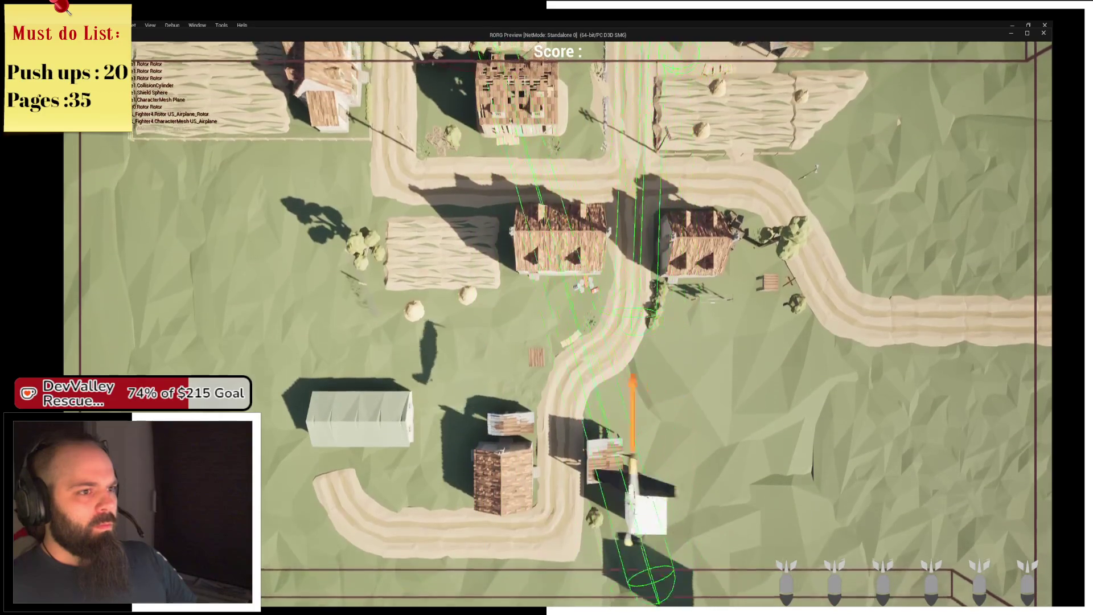
key("d")
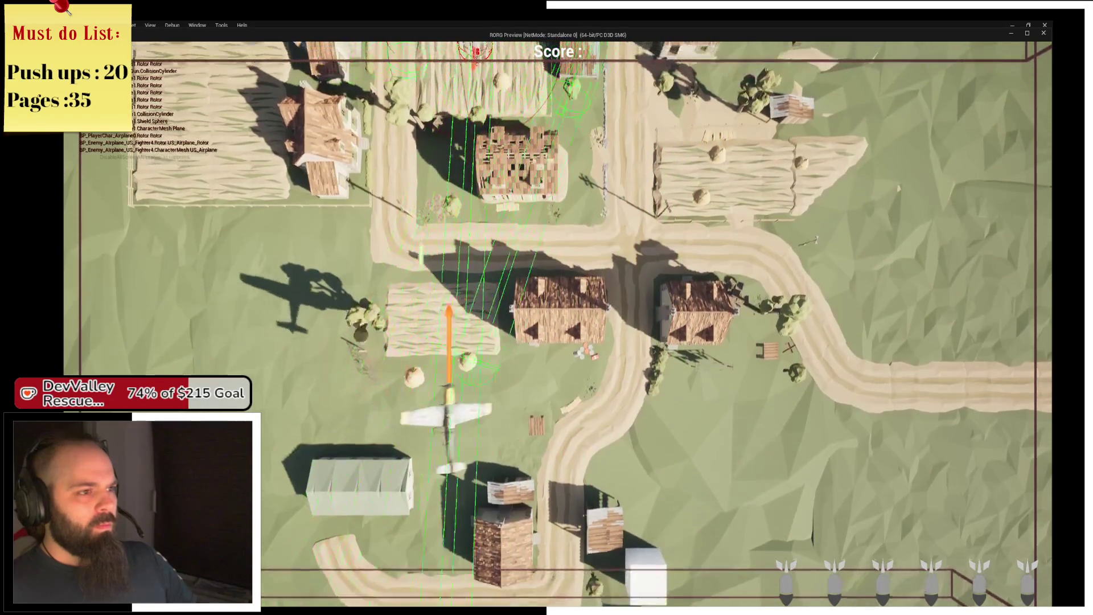
key("a")
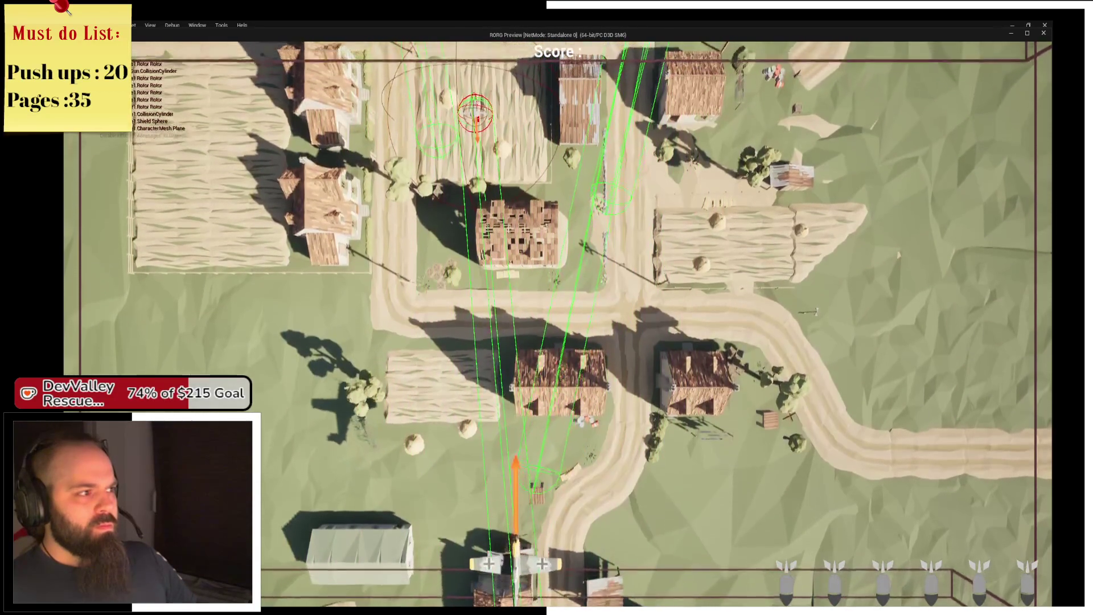
key("w")
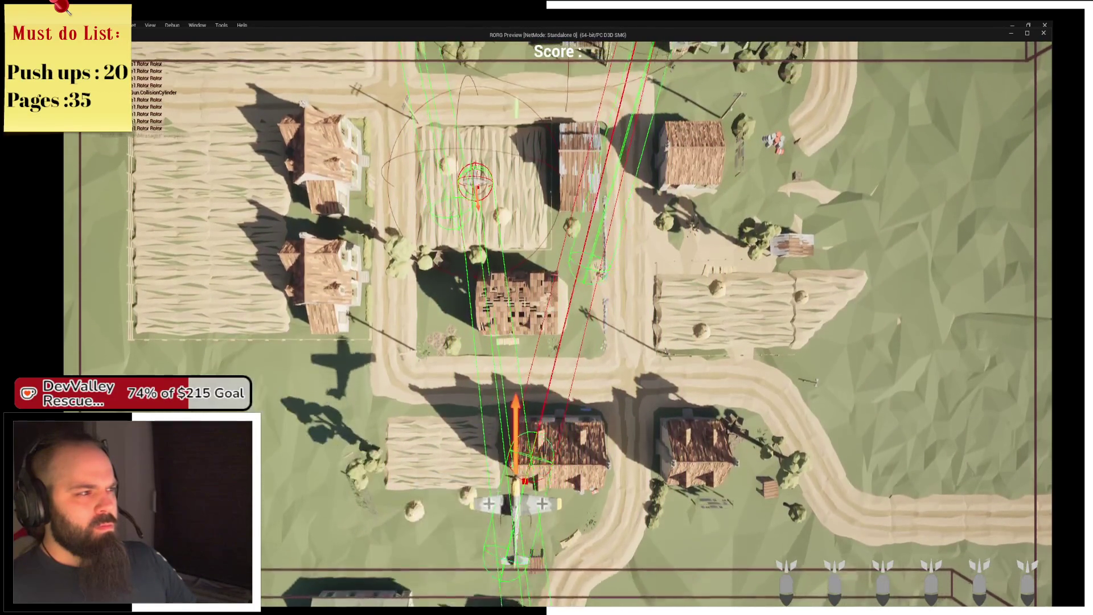
key("a")
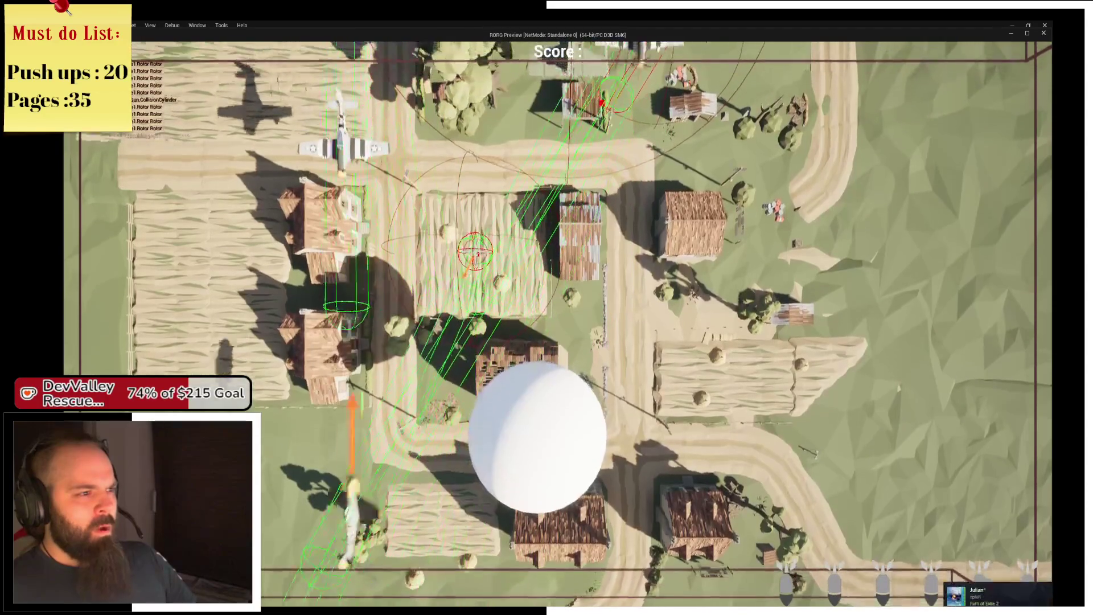
key("d")
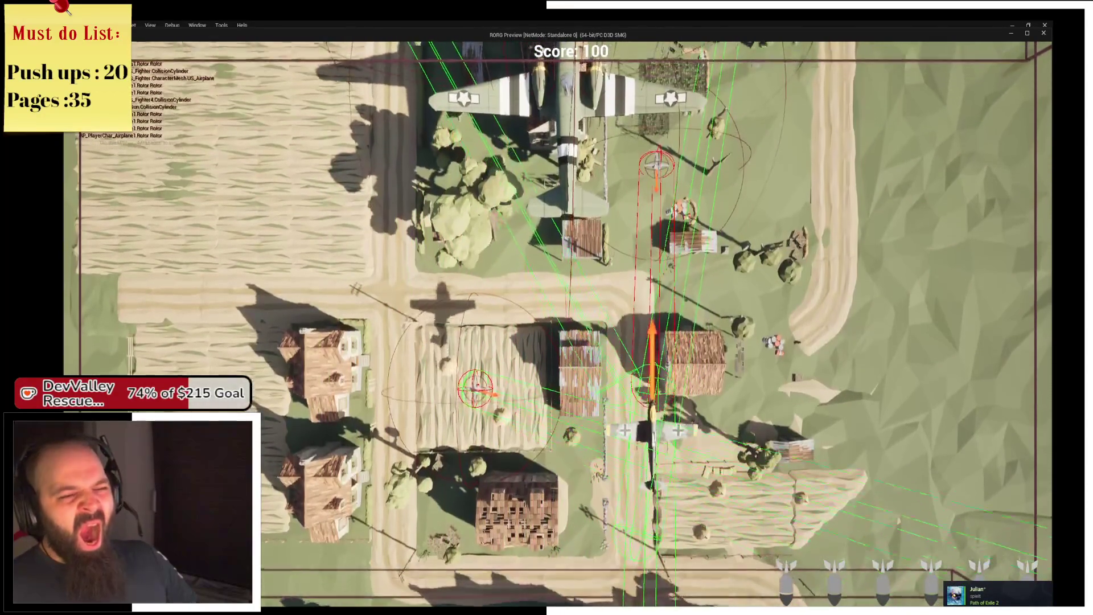
- Bomb the targets below, then fly under the enemy planes to score more kills until downed
key("a")
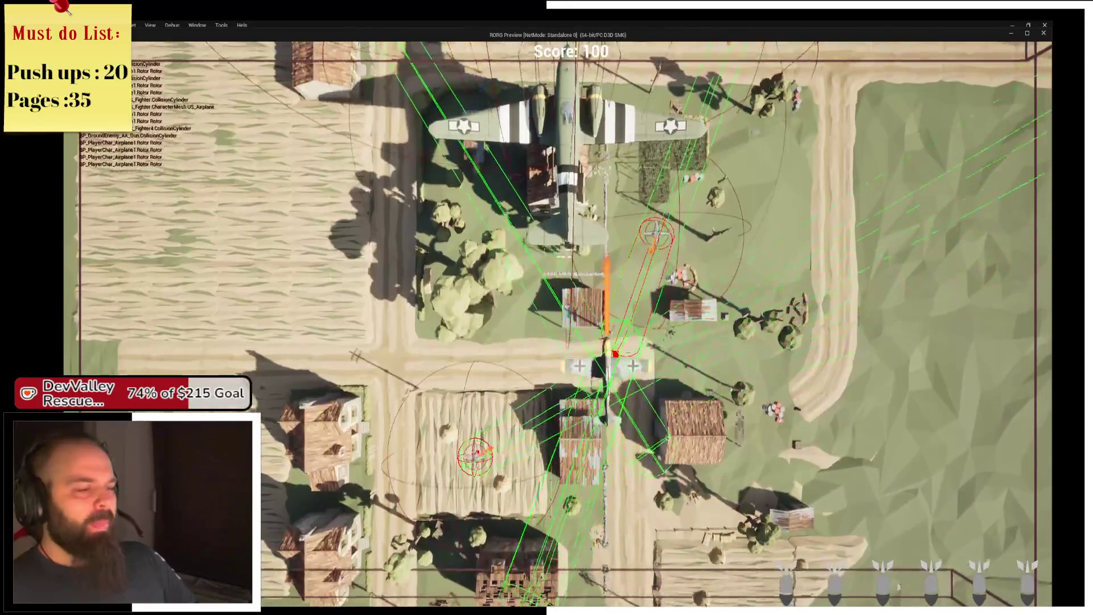
key("s")
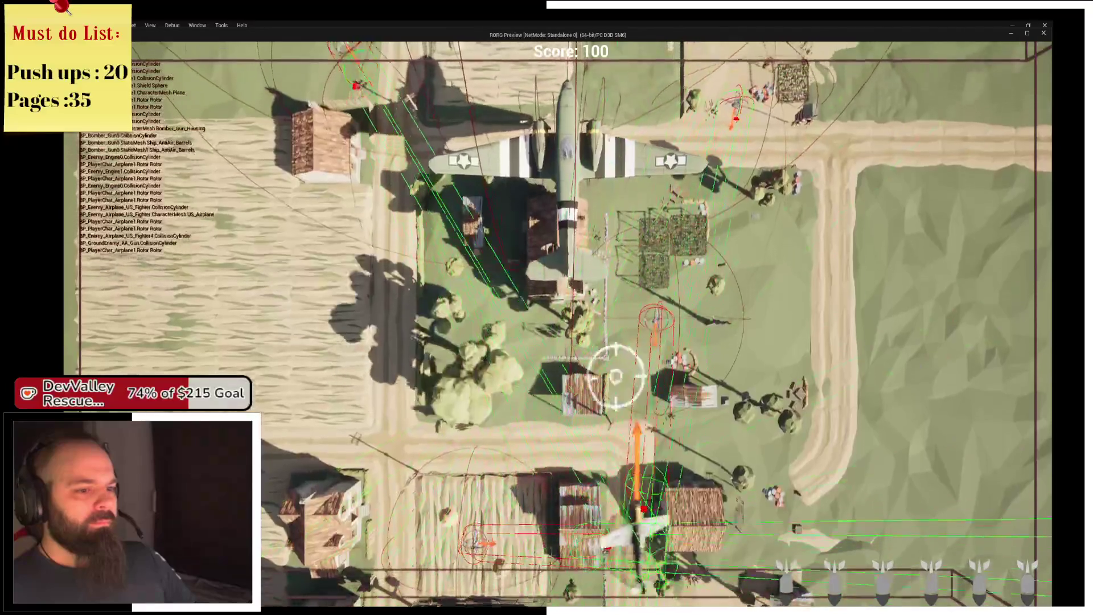
key("a")
left_click(615, 376)
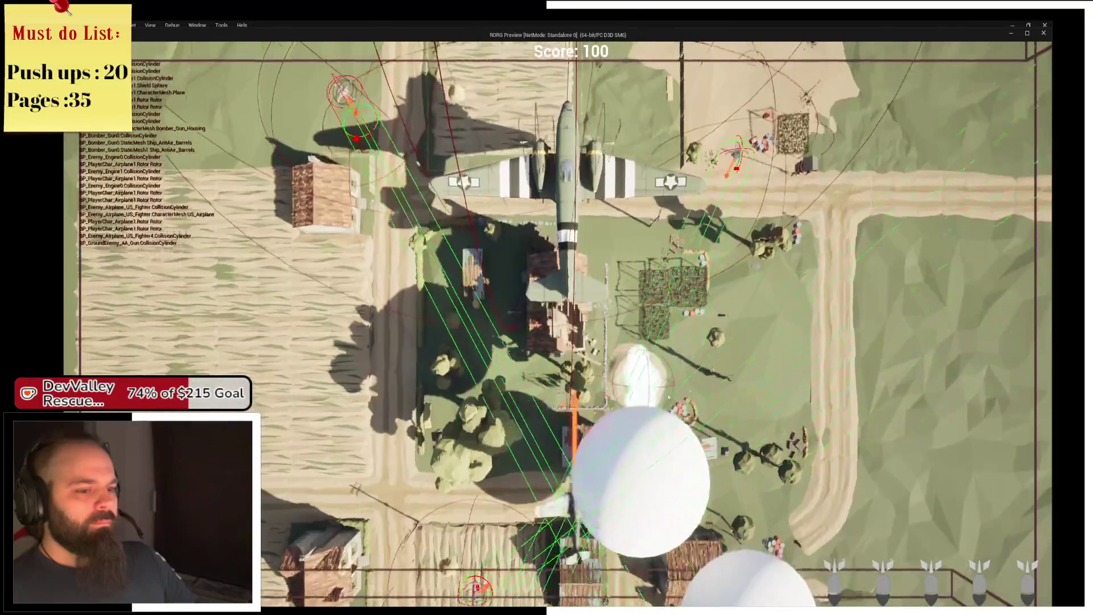
key("d")
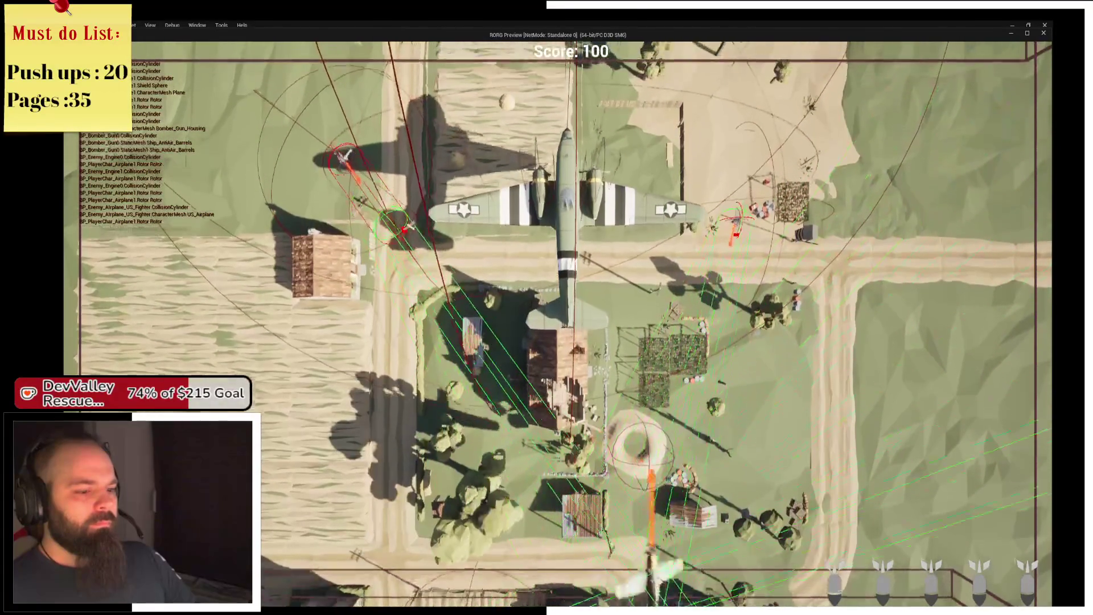
key("d")
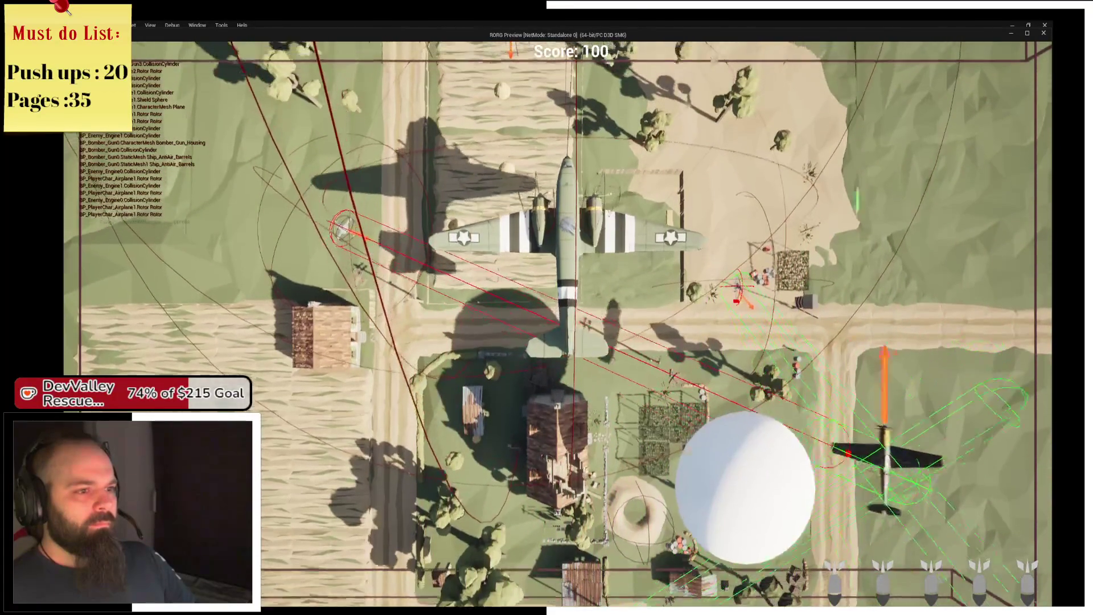
key("d")
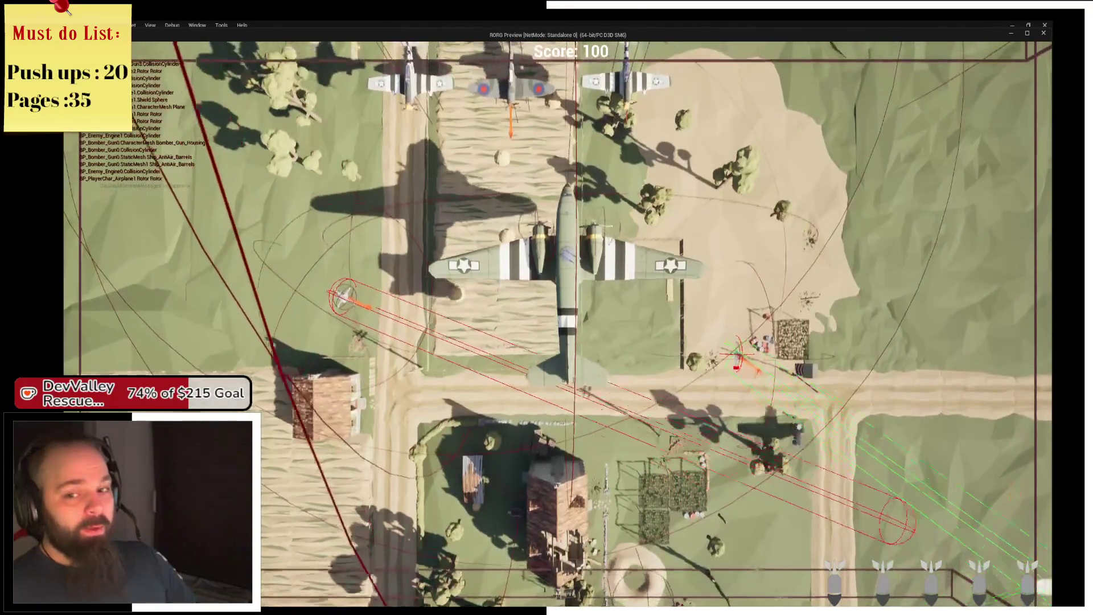
key("a")
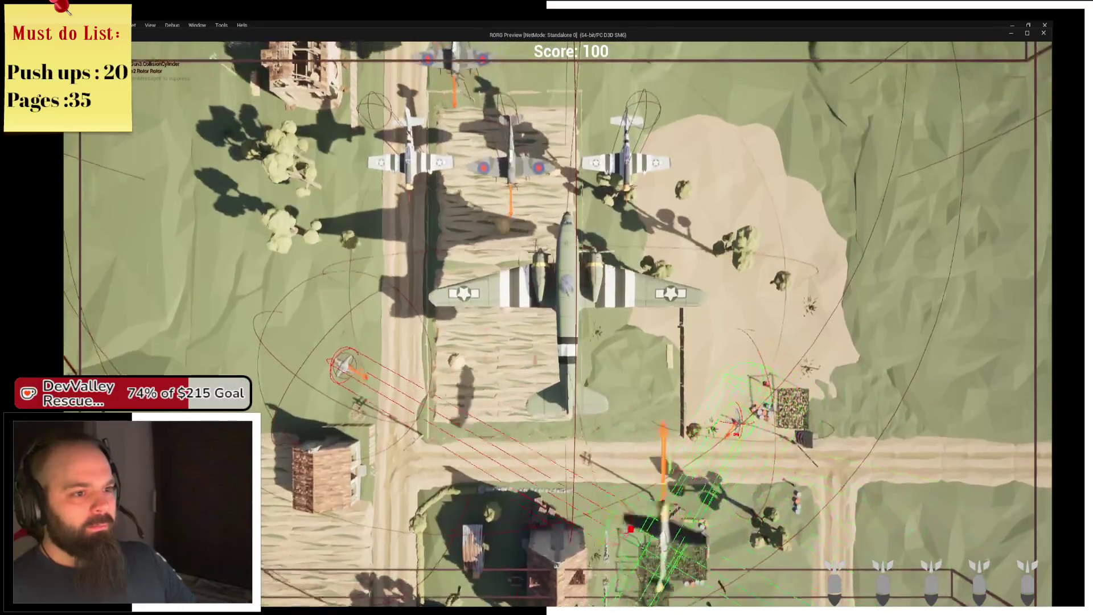
key("a")
key("w")
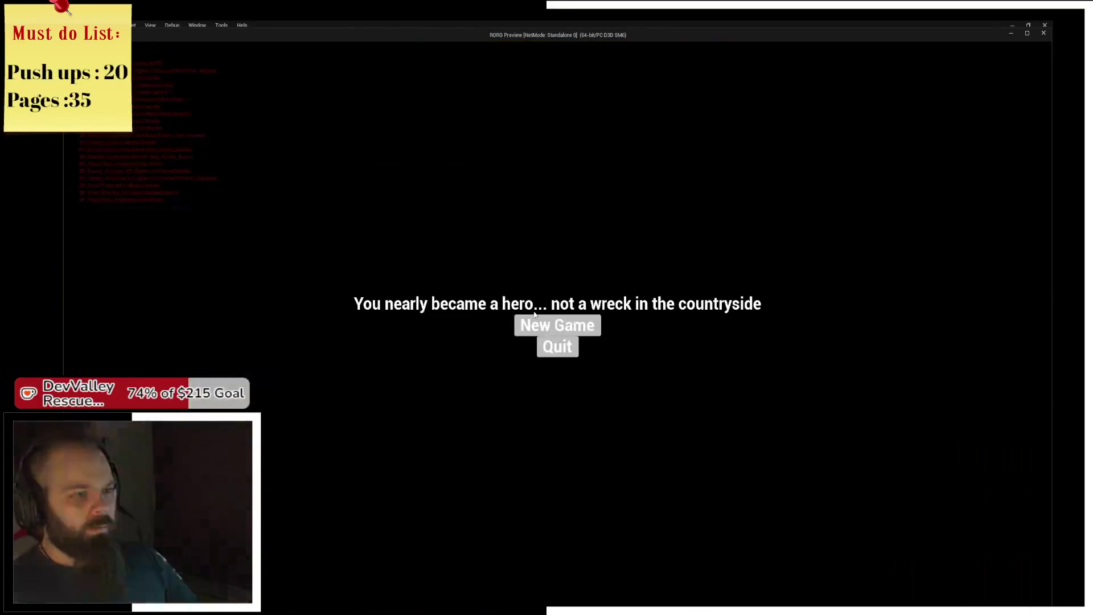
- Quit the game and select three fighter planes, showing only their general properties in Details
left_click(563, 350)
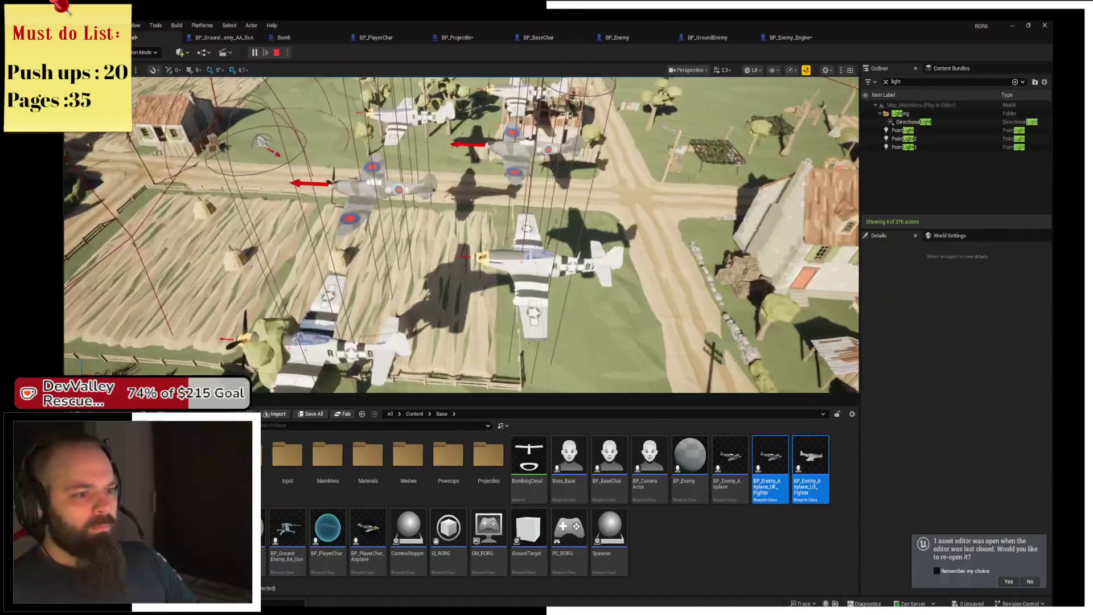
left_click(700, 279)
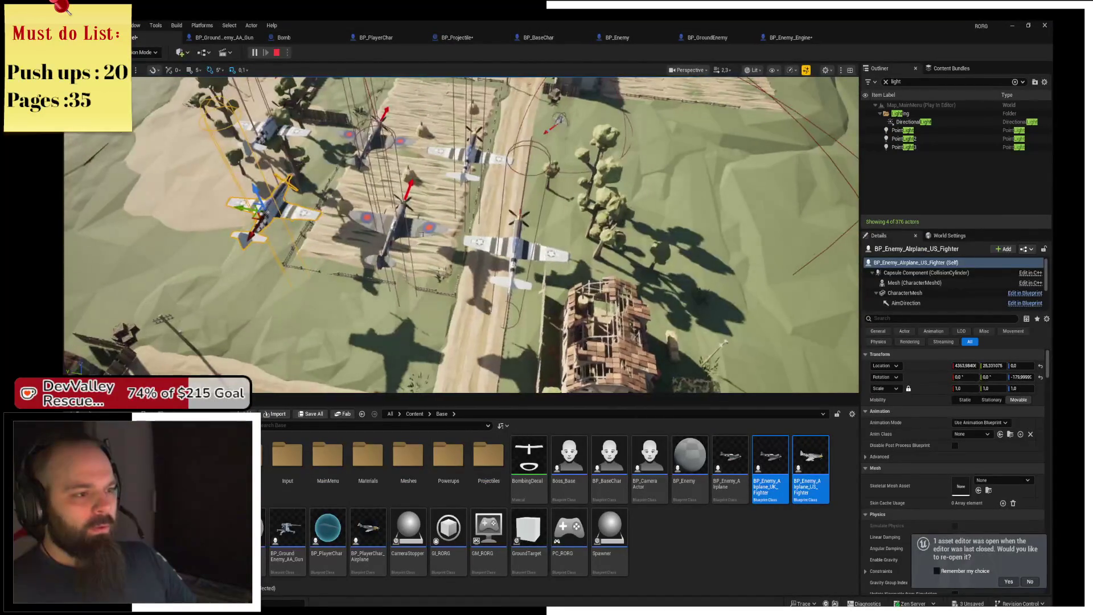
left_click(408, 234, "ctrl")
left_click(519, 247, "ctrl")
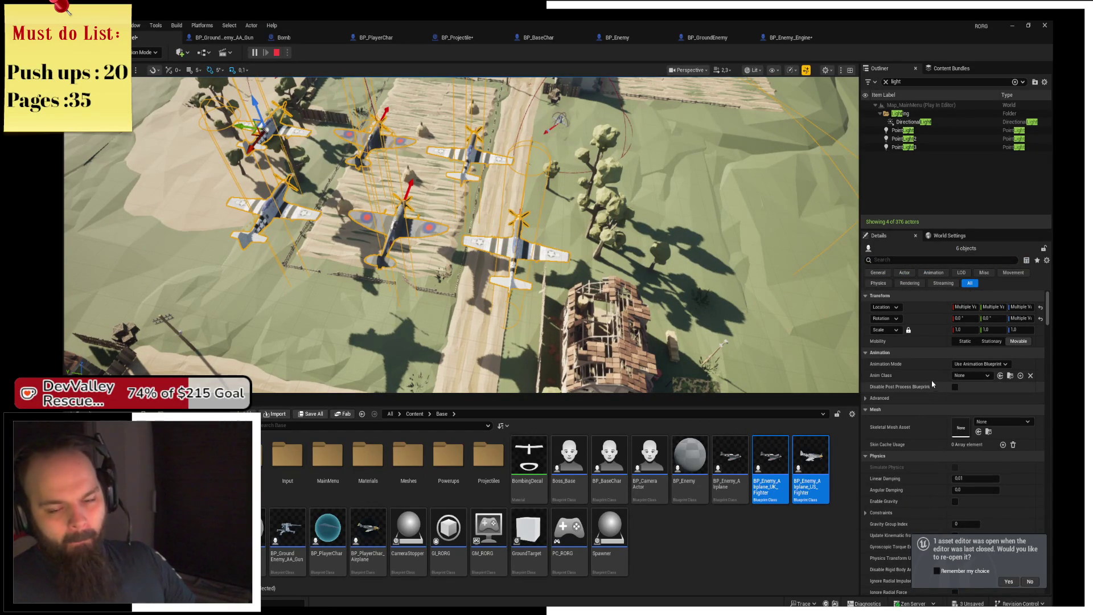
scroll(979, 386, "down", 3)
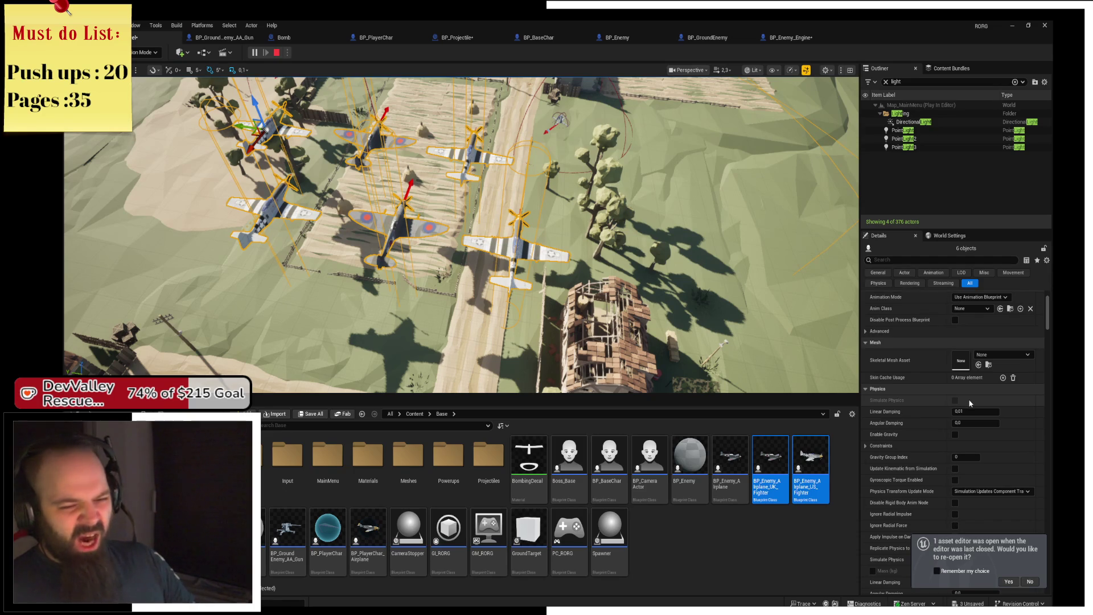
scroll(962, 398, "down", 5)
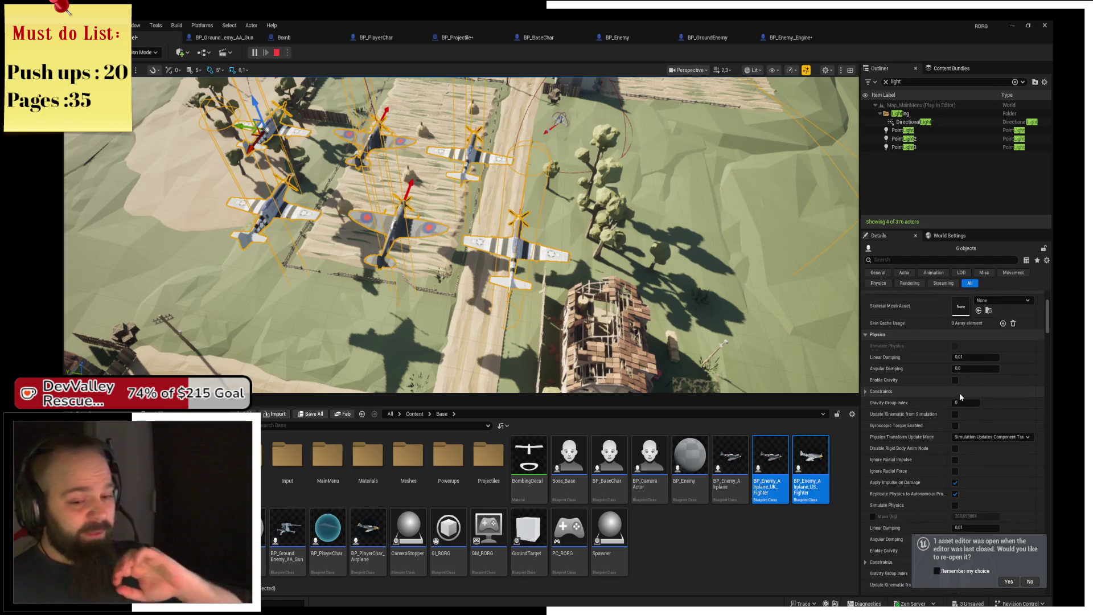
left_click(878, 272)
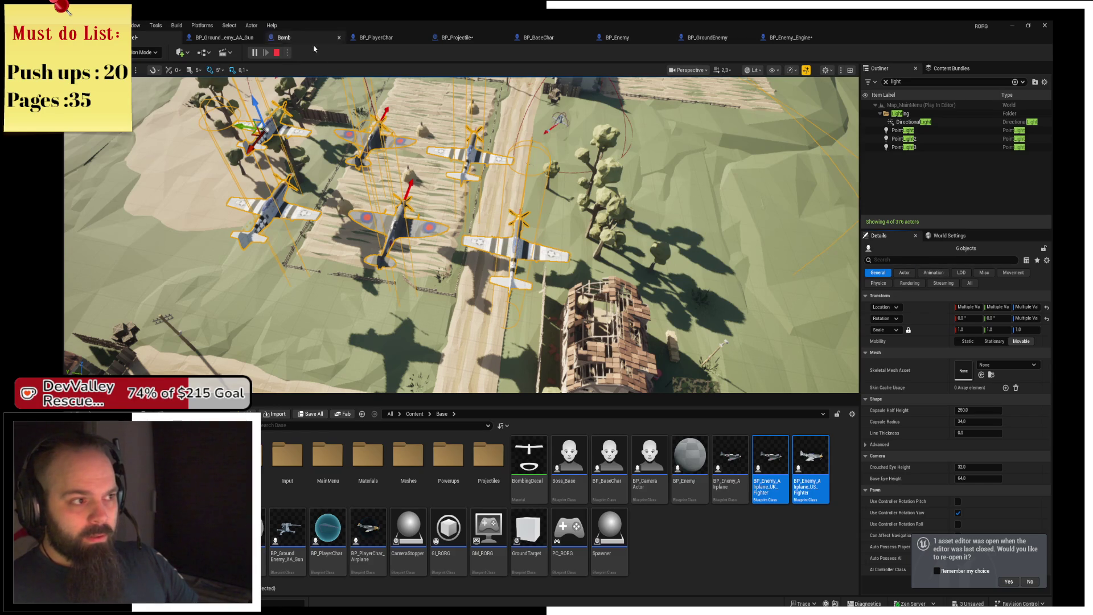
- Stop the test session, close the Message Log, and drag the three fighter planes down-left
left_click(276, 53)
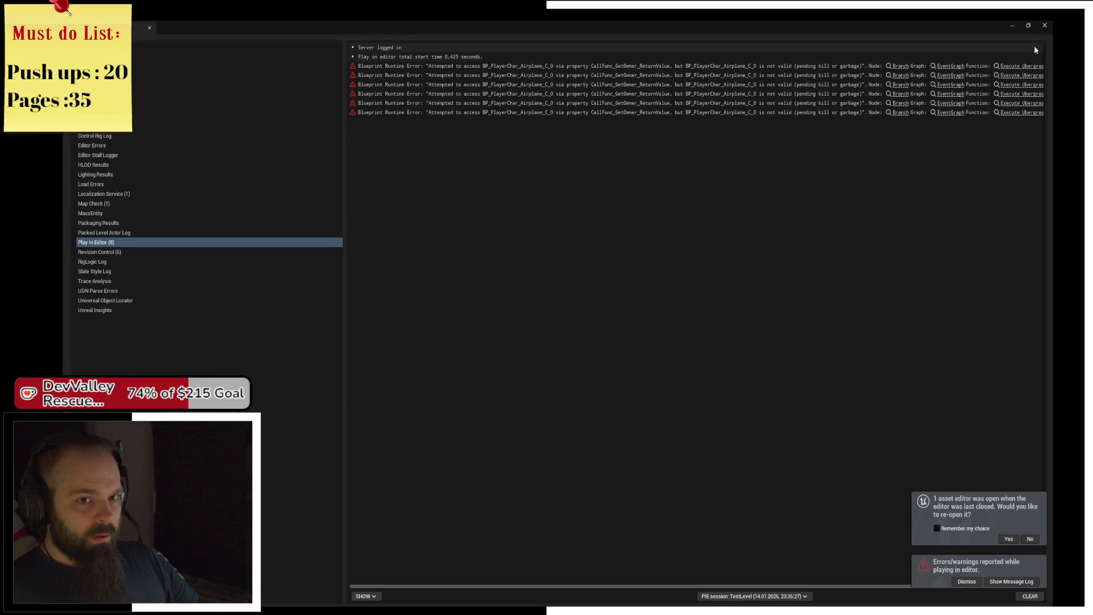
left_click(1044, 25)
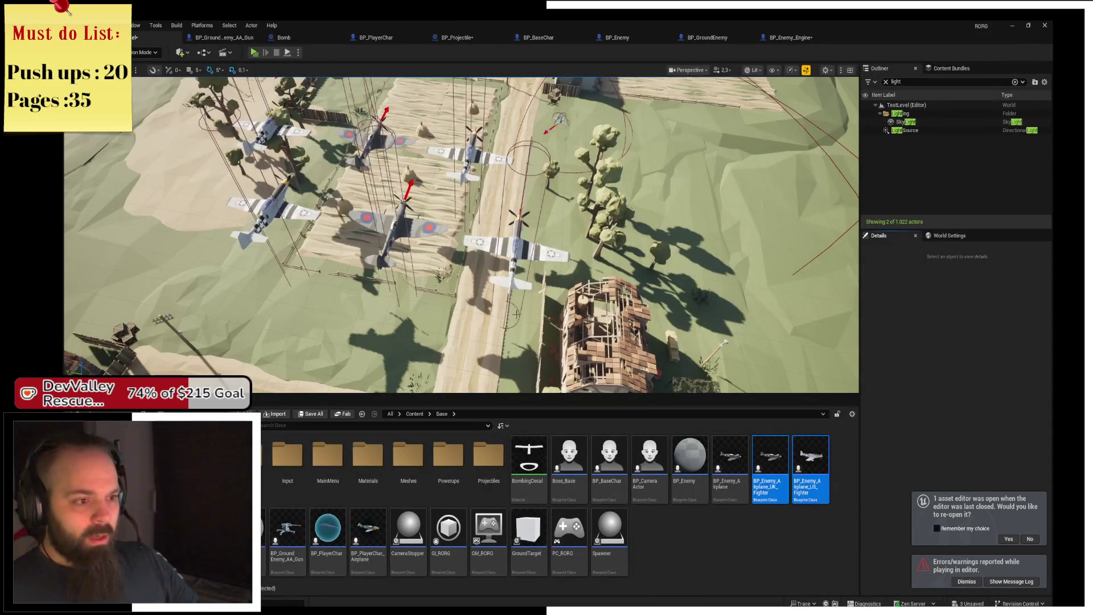
left_click(520, 244)
left_click(362, 228, "ctrl")
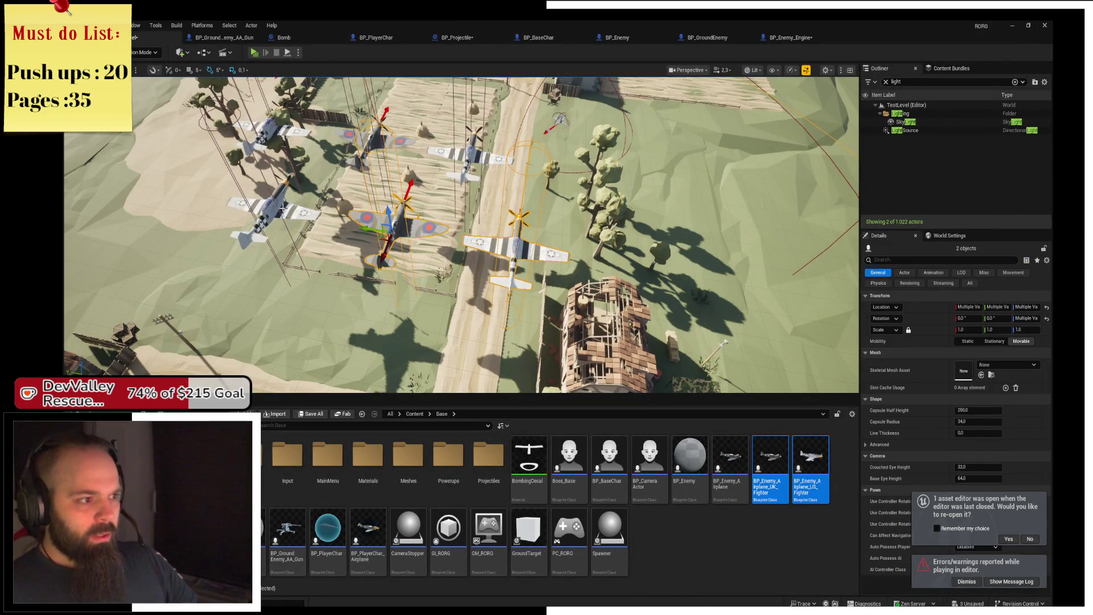
left_click_drag(267, 223, 273, 253)
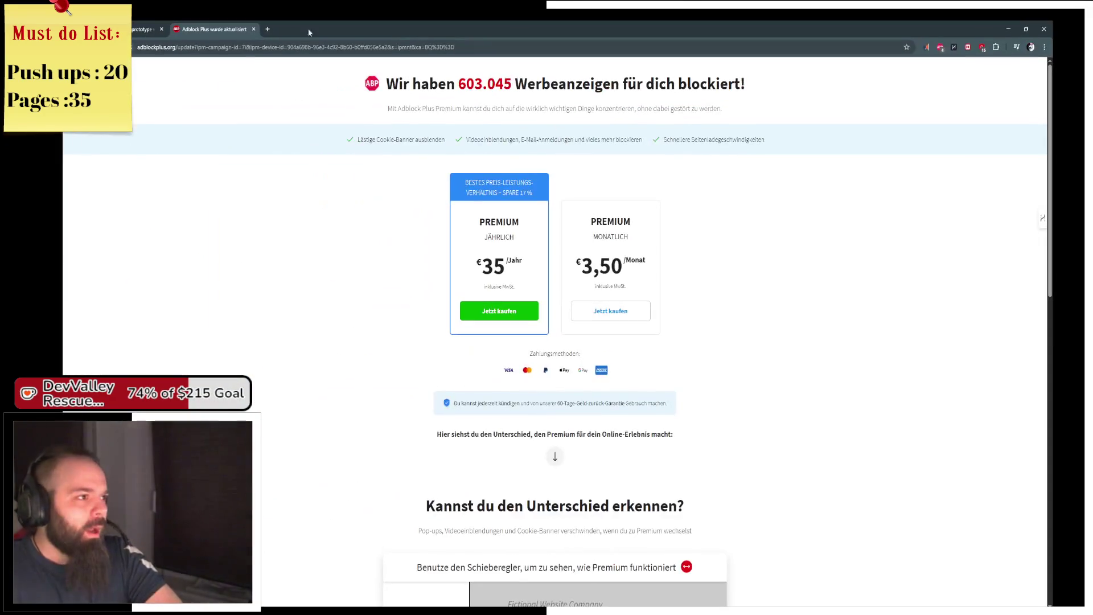
- Enter 'twitch' in Chrome's address bar to load the Twitch home page
left_click(282, 43)
type("twitch.tv")
key("Return")
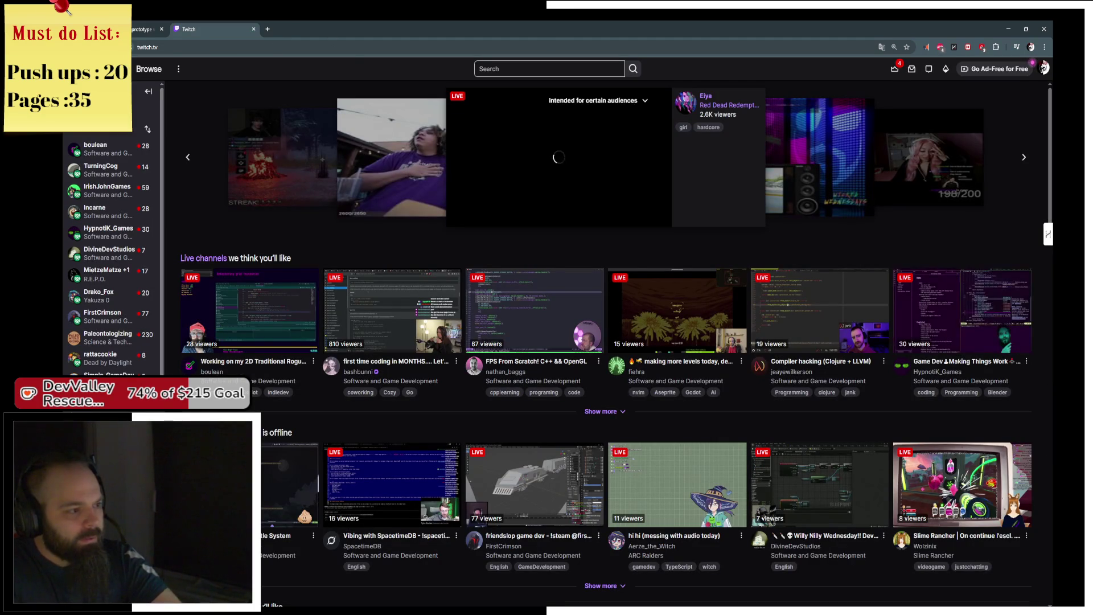
scroll(145, 373, "down", 1)
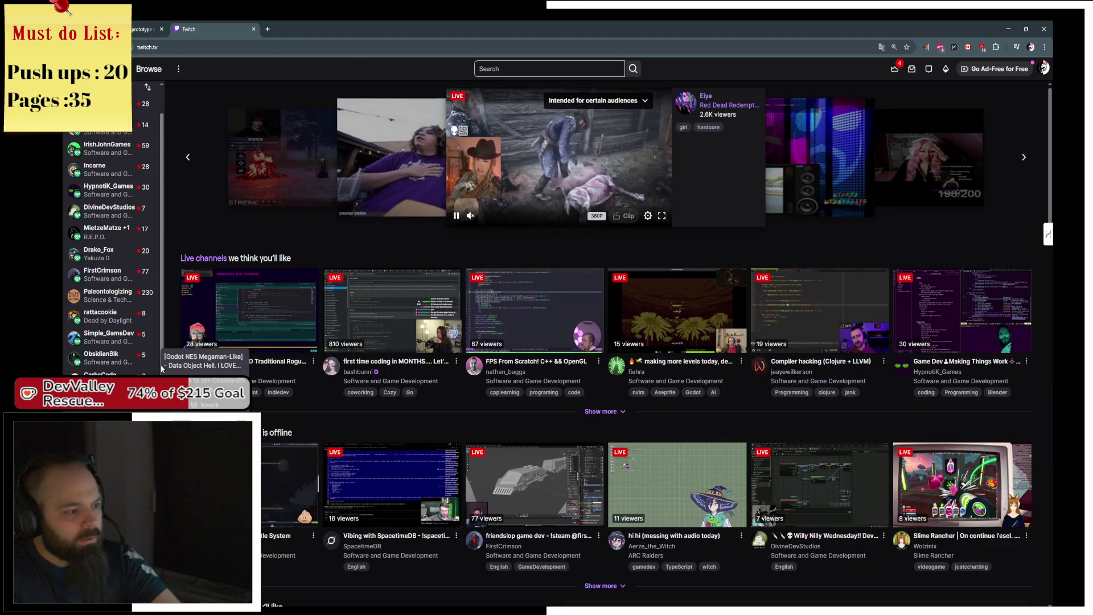
scroll(157, 368, "up", 1)
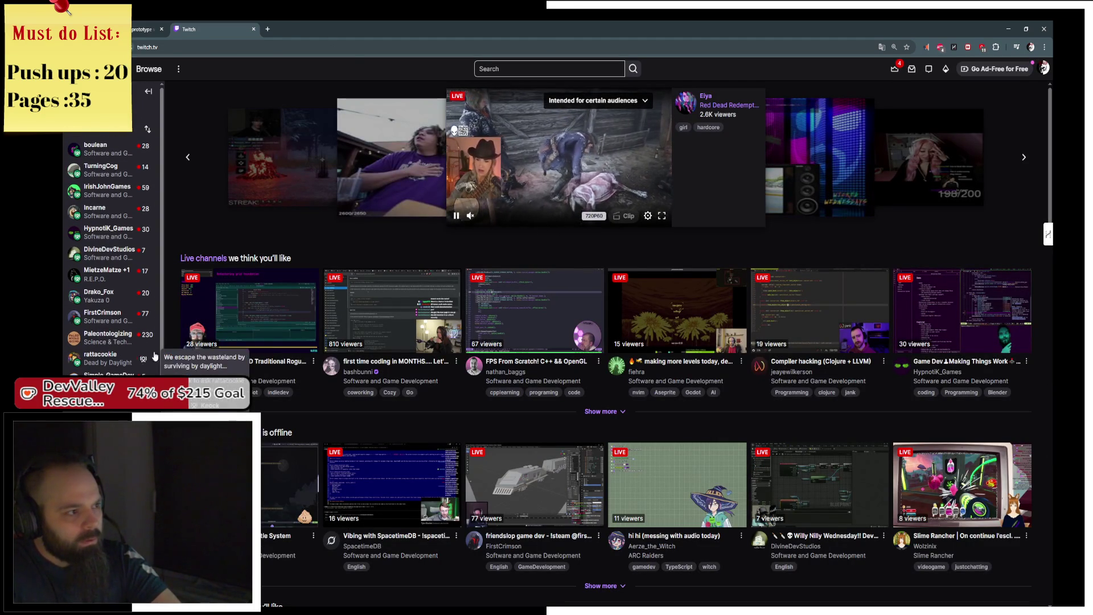